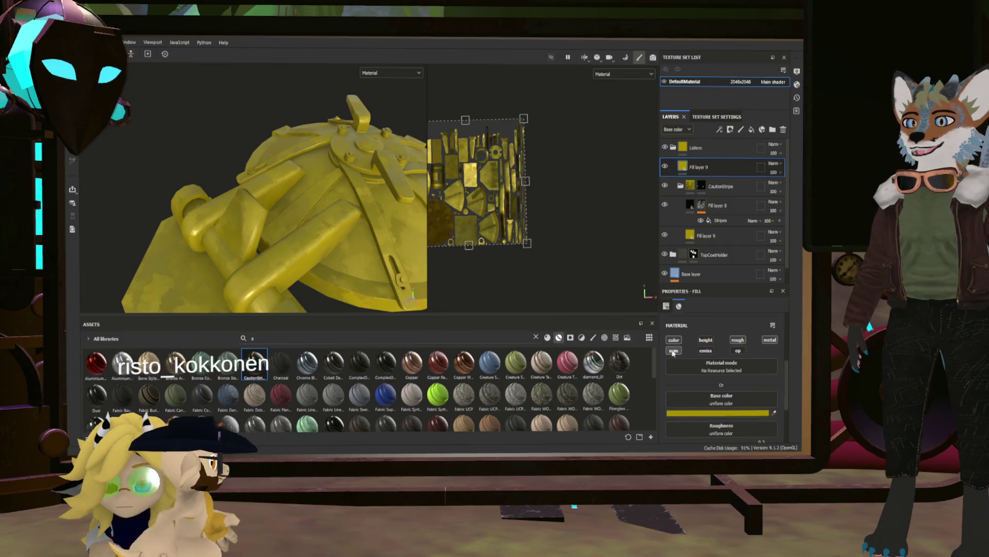
# Select the Base layer and add a new fill layer directly above it.
pyautogui.scroll(10, 321, 222)
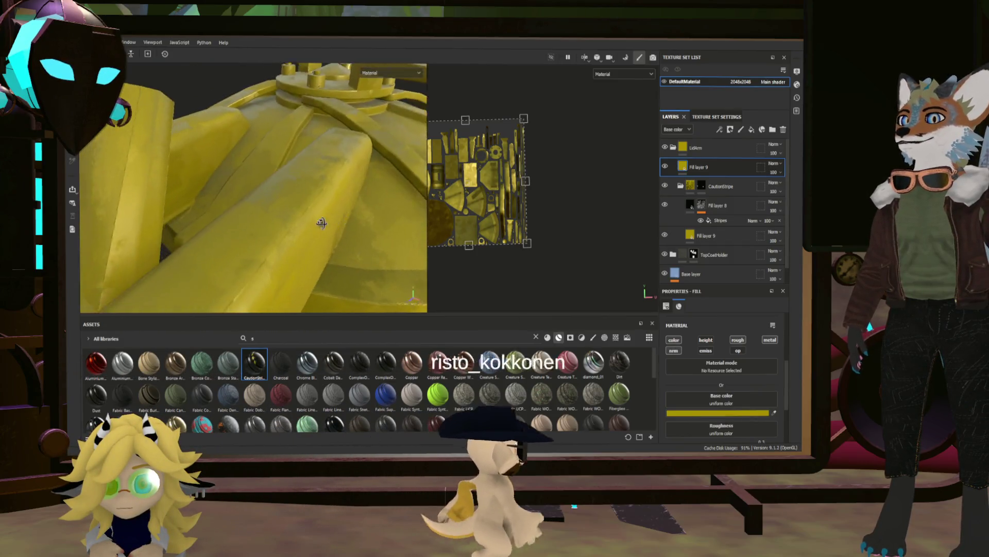
pyautogui.scroll(2, 321, 223)
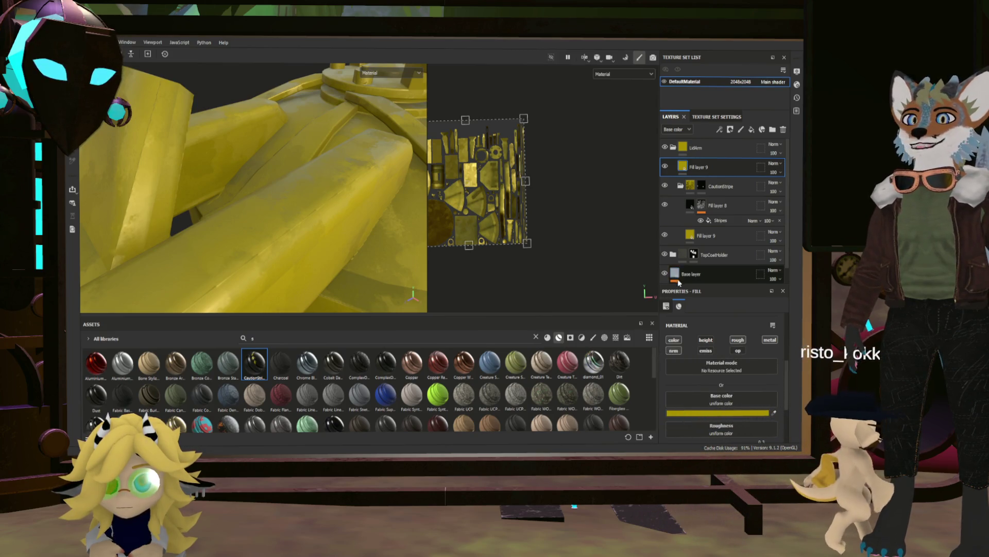
pyautogui.scroll(-1, 680, 278)
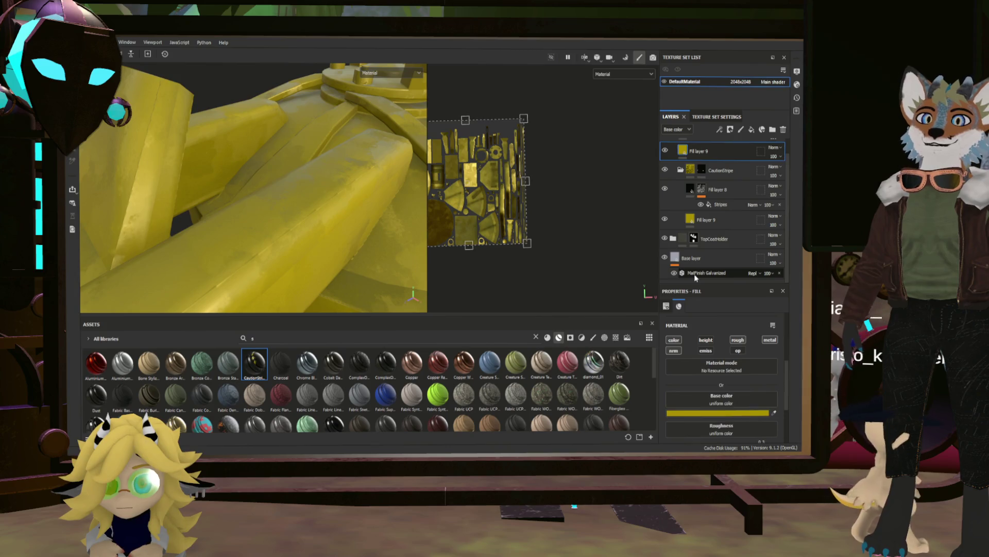
pyautogui.click(694, 273)
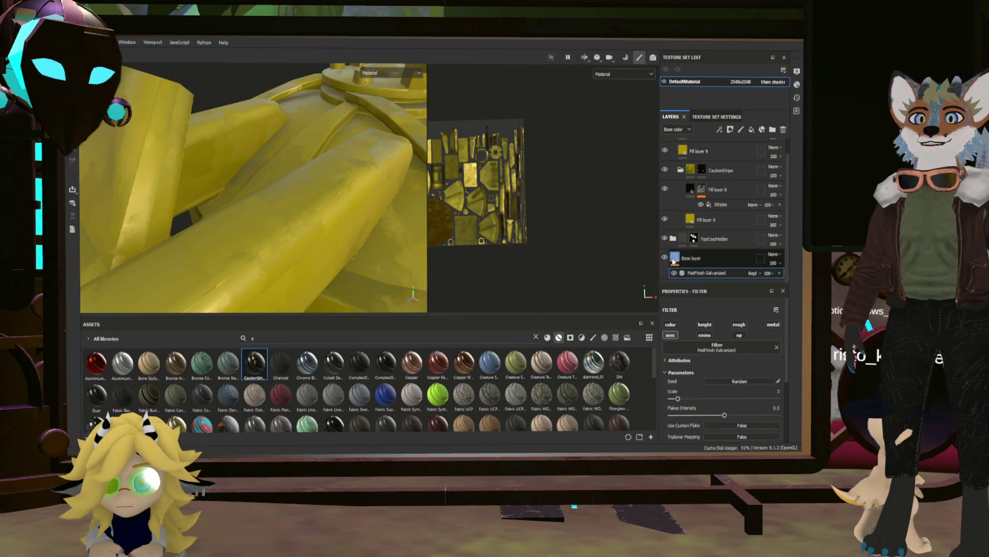
pyautogui.click(693, 259)
pyautogui.click(751, 131)
pyautogui.write('Galvanization')
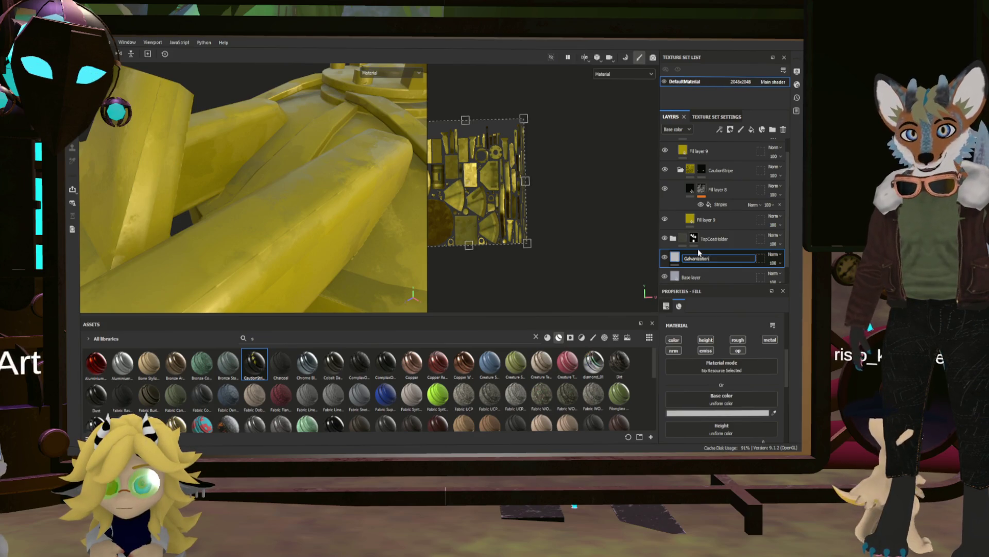
# Name the layer Galvanization, disable its color, height, roughness and metallic channels, and add a black mask.
pyautogui.press('Return')
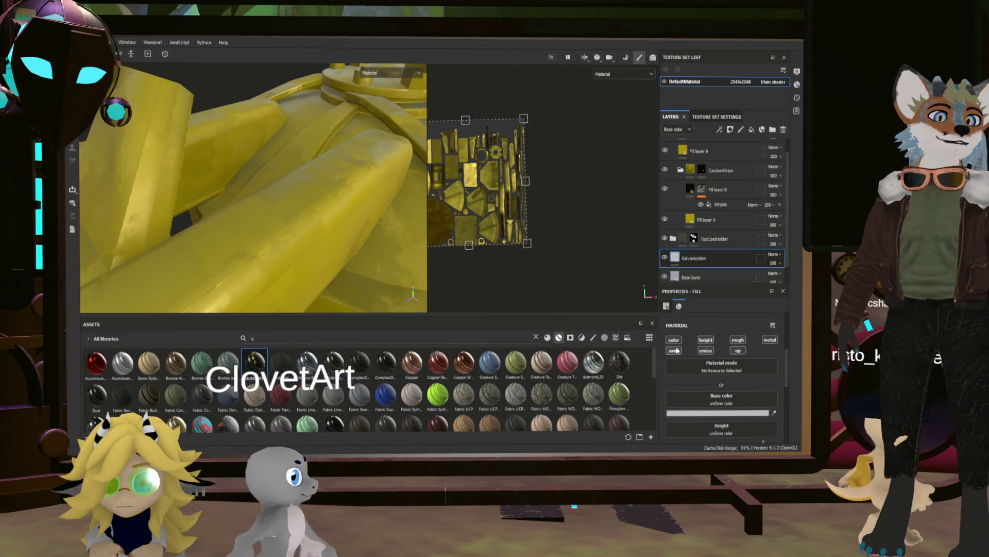
pyautogui.click(674, 339)
pyautogui.click(706, 339)
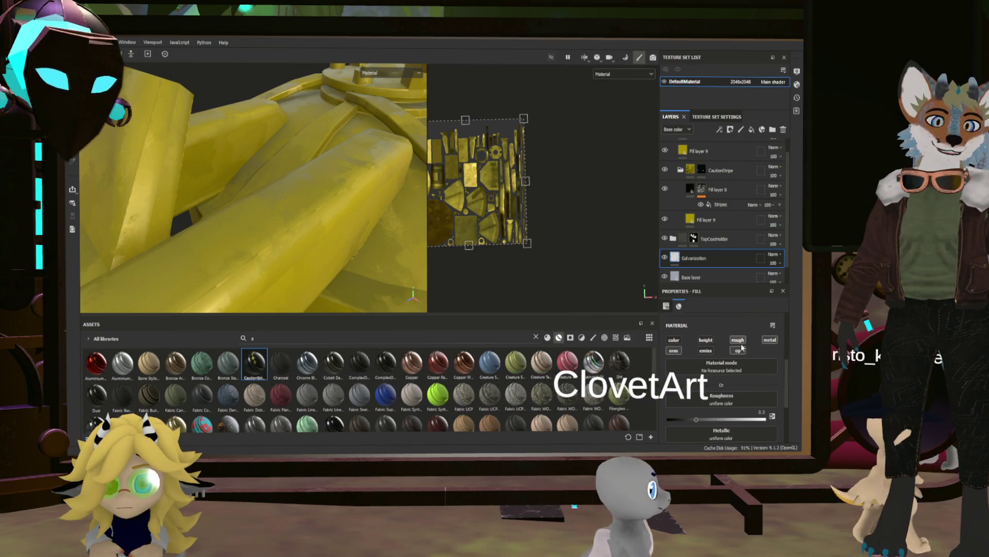
pyautogui.click(738, 339)
pyautogui.click(770, 339)
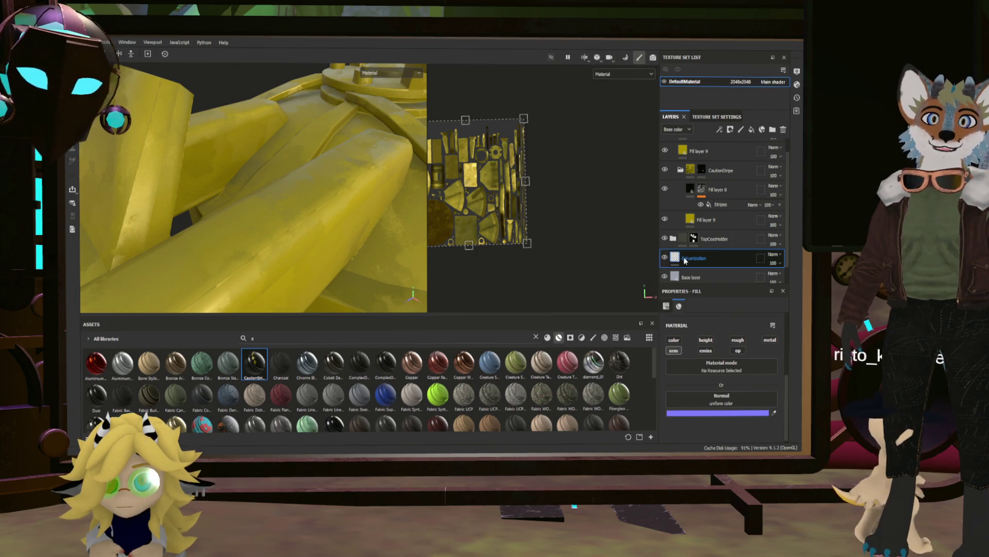
pyautogui.press('4')
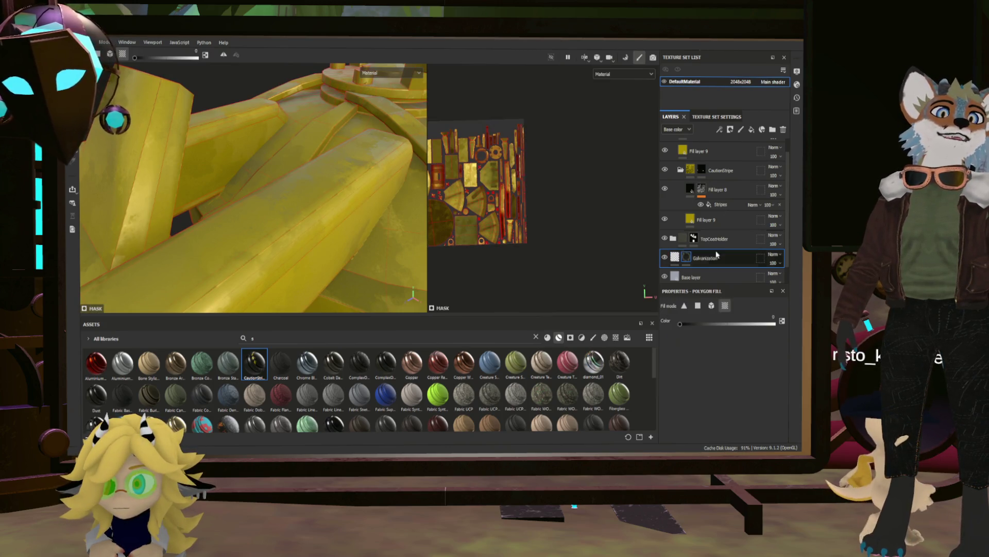
# Move the MatFinish Galvanized filter from the Base layer onto the Galvanization layer.
pyautogui.click(694, 277)
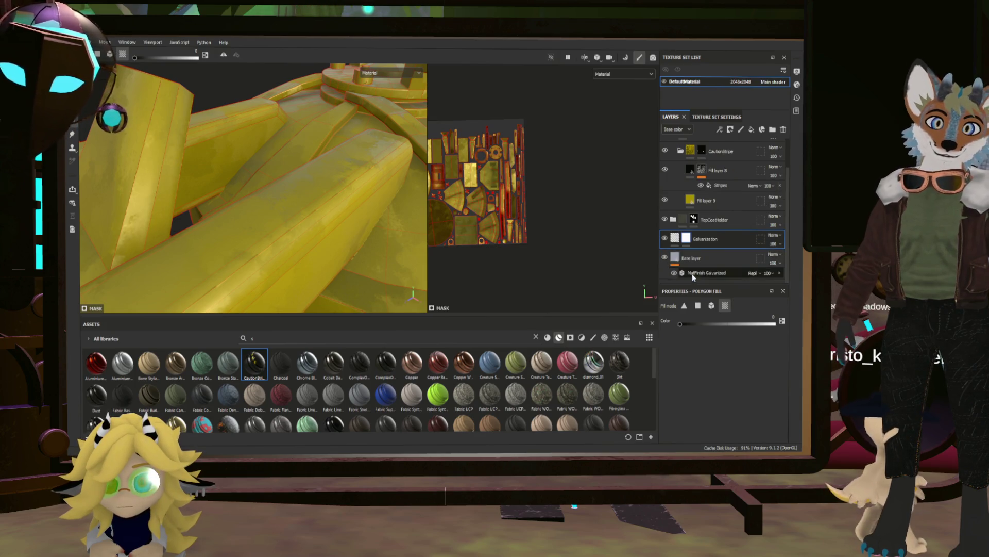
pyautogui.click(692, 274)
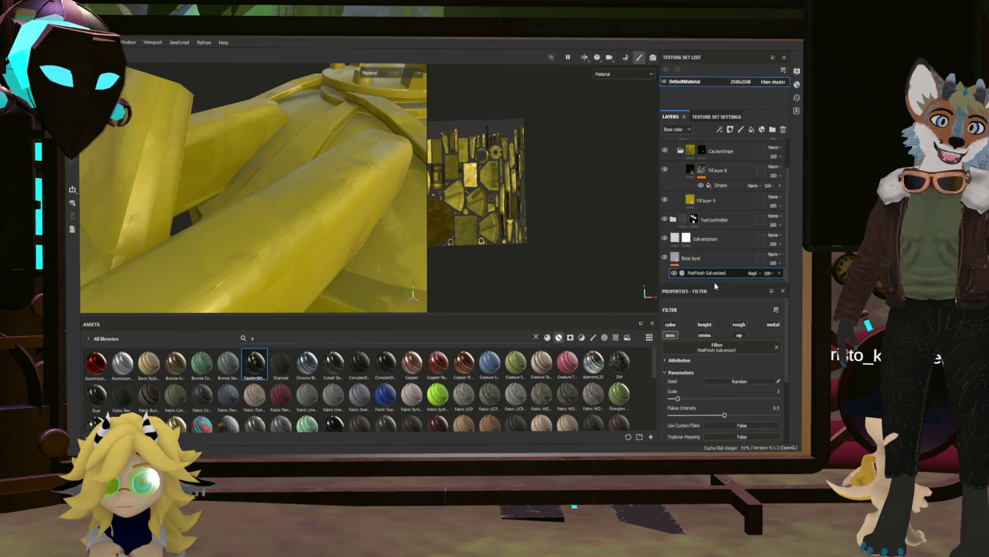
pyautogui.press('Delete')
pyautogui.click(685, 250)
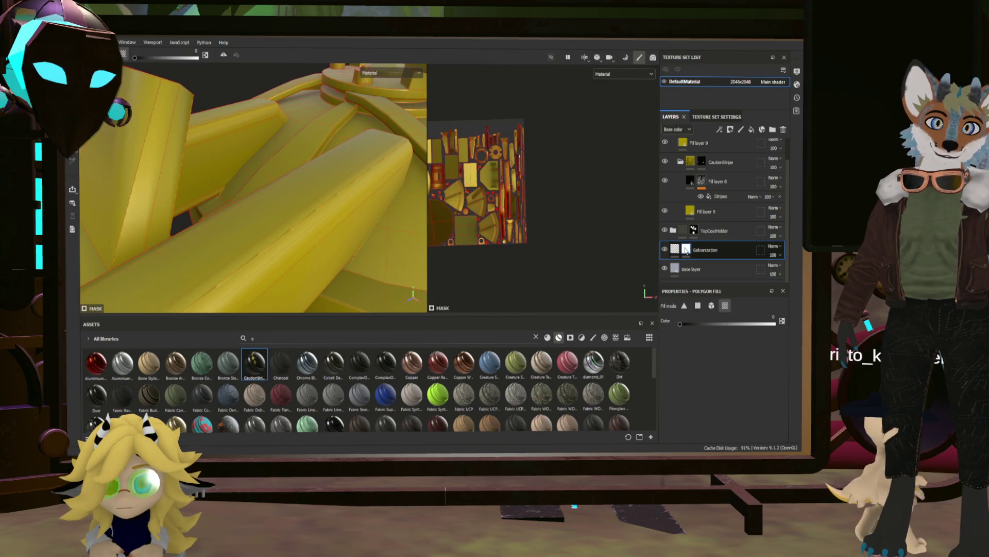
pyautogui.click(676, 252)
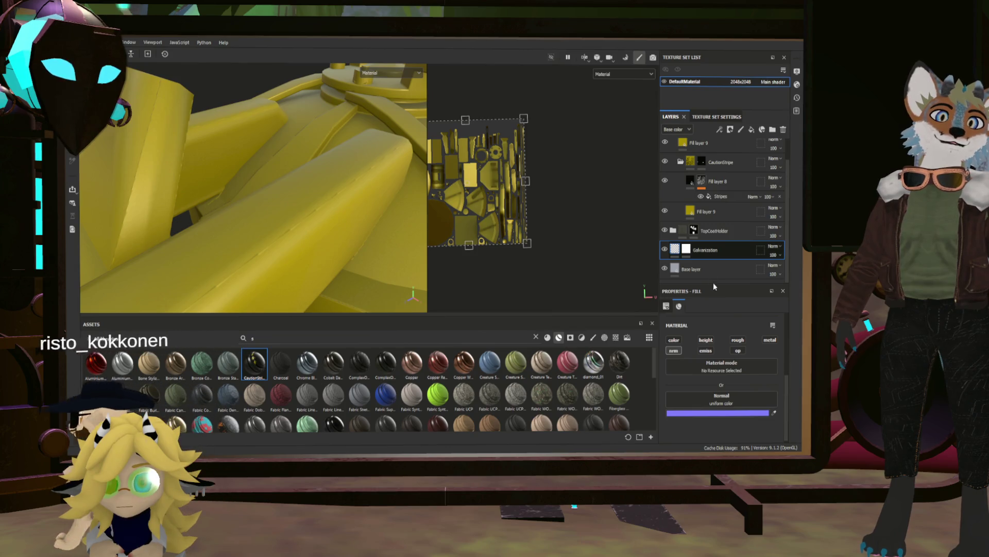
pyautogui.hotkey('ctrl', 'z')
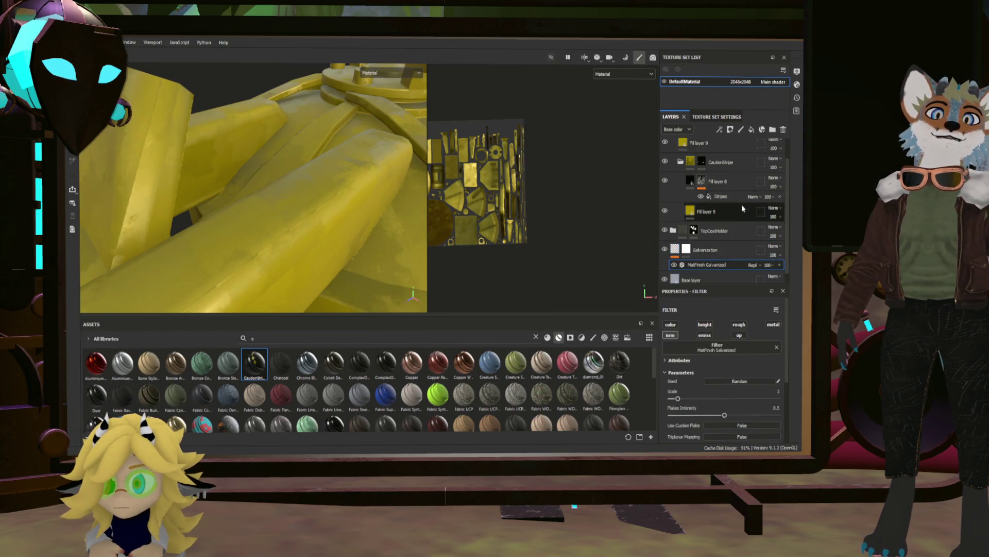
# Return to the Galvanization mask with Polygon Fill, briefly trying the Eraser, while orbiting the hatch.
pyautogui.moveTo(493, 200)
pyautogui.keyDown('alt'); pyautogui.mouseDown()
pyautogui.moveTo(426, 187)
pyautogui.moveTo(490, 221)
pyautogui.mouseUp(); pyautogui.keyUp('alt')
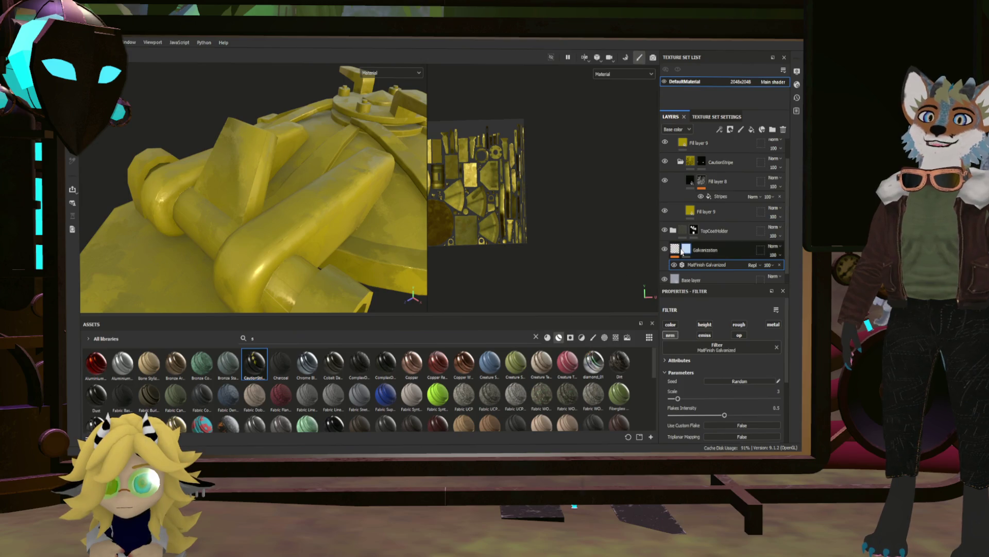
pyautogui.hotkey('ctrl', 'z')
pyautogui.moveTo(308, 232)
pyautogui.keyDown('alt'); pyautogui.mouseDown()
pyautogui.moveTo(337, 226)
pyautogui.moveTo(359, 246)
pyautogui.mouseUp(); pyautogui.keyUp('alt')
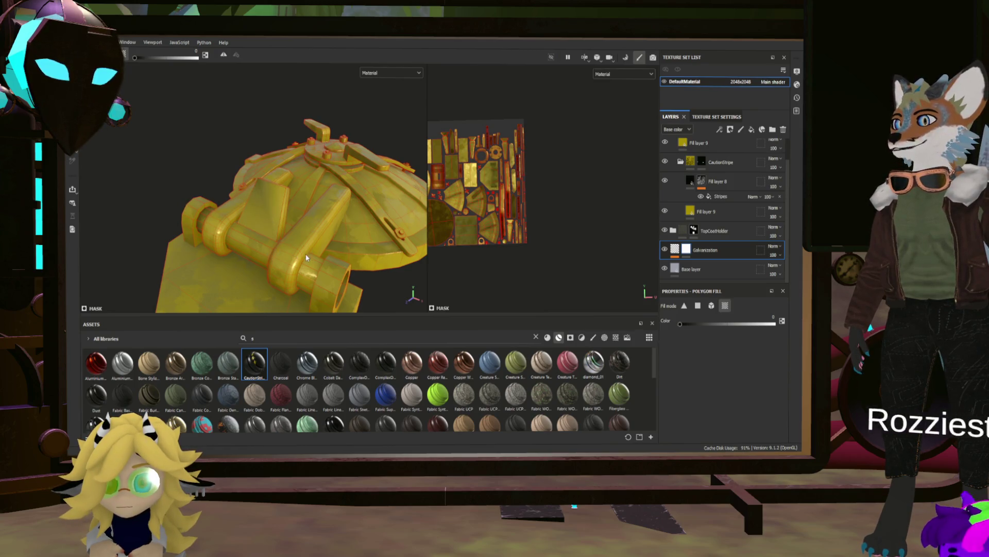
pyautogui.keyDown('alt'); pyautogui.moveTo(375, 249); pyautogui.dragTo(340, 228); pyautogui.keyUp('alt')
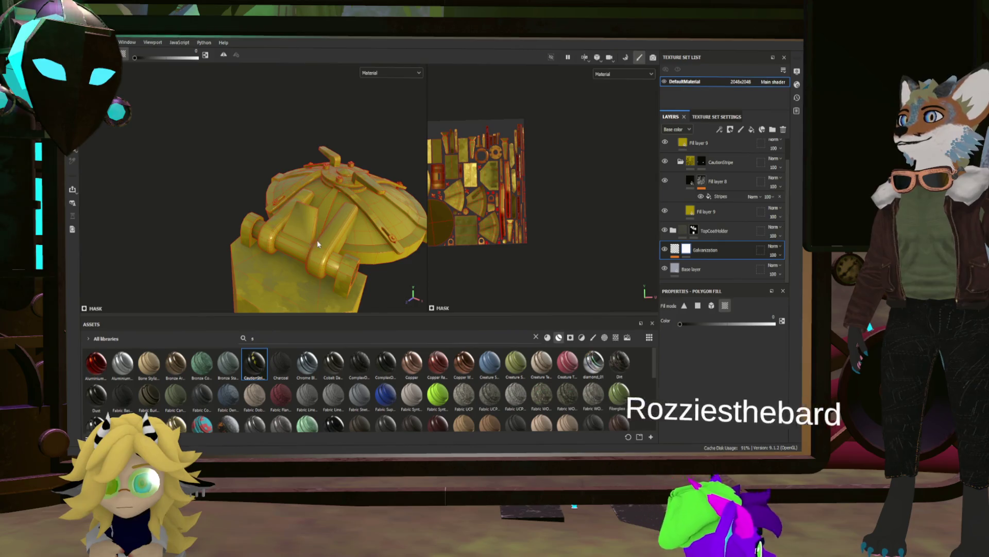
pyautogui.press('ctrl')
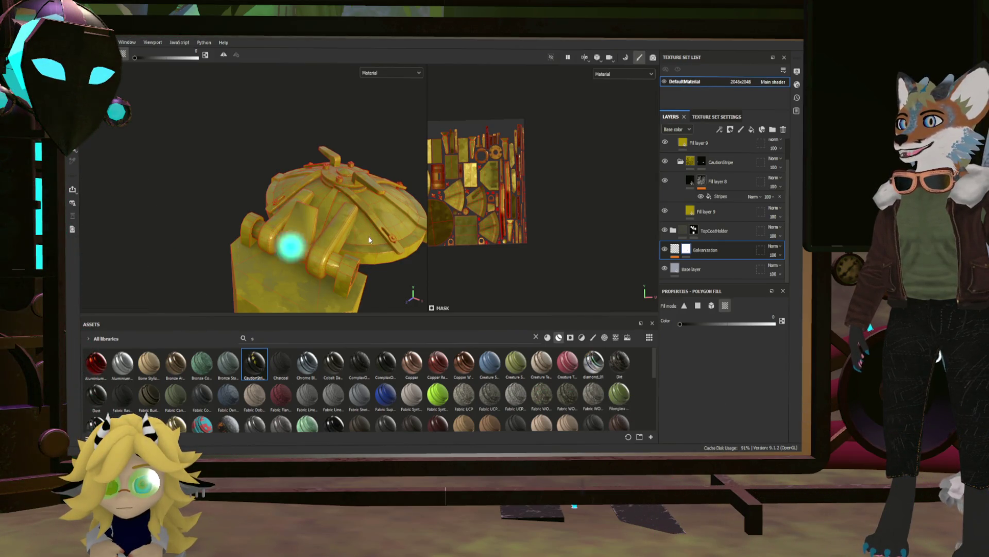
pyautogui.keyDown('alt'); pyautogui.moveTo(370, 232); pyautogui.dragTo(237, 201); pyautogui.keyUp('alt')
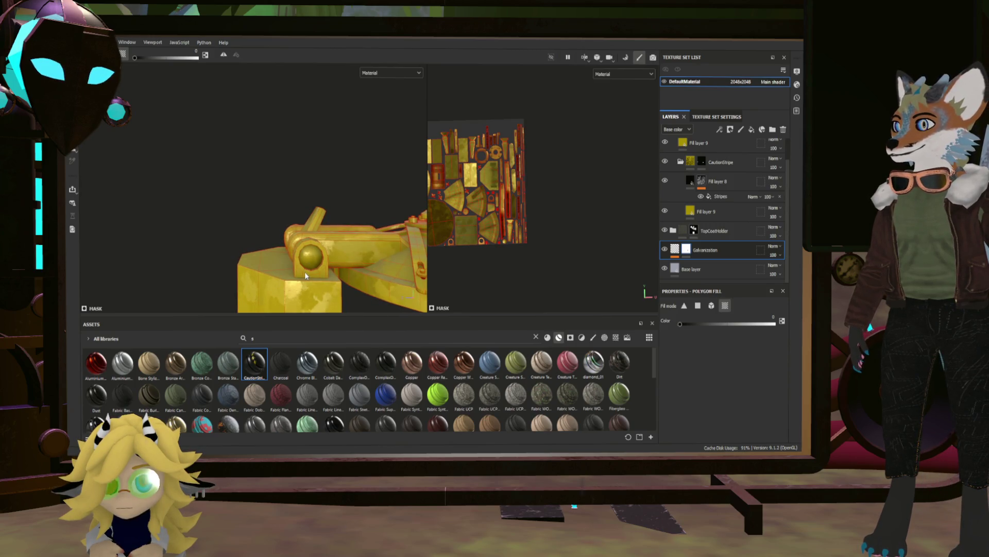
pyautogui.keyDown('alt'); pyautogui.moveTo(312, 261); pyautogui.dragTo(267, 225); pyautogui.keyUp('alt')
pyautogui.press('e')
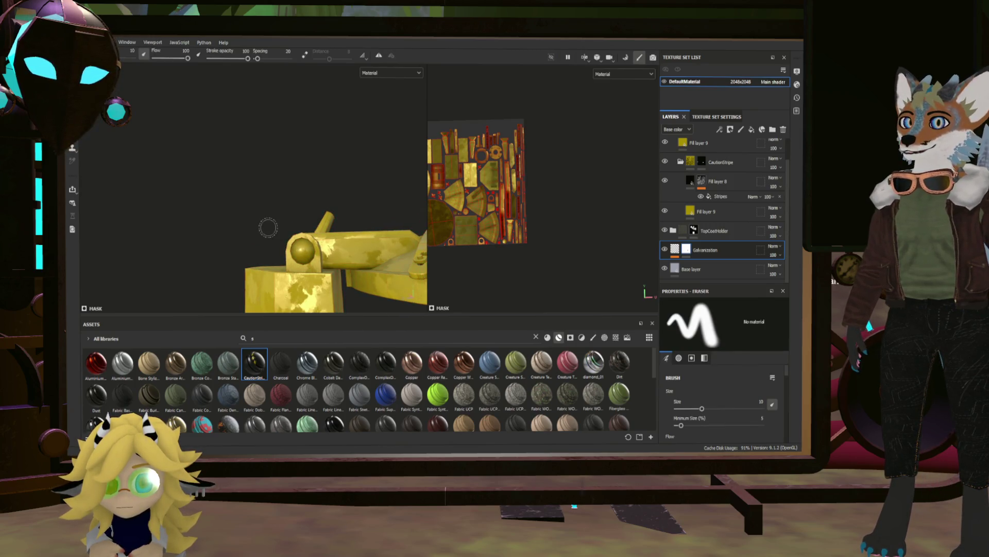
pyautogui.press('4')
# Orbit around the hatch mechanism to inspect the hinges from high, side and low angles.
pyautogui.scroll(3, 288, 267)
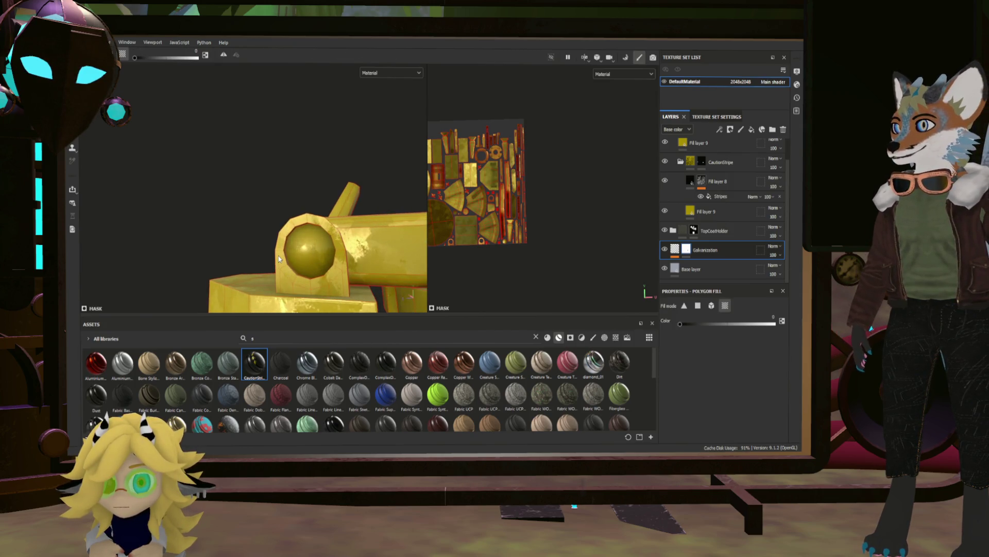
pyautogui.moveTo(278, 259)
pyautogui.keyDown('alt'); pyautogui.mouseDown()
pyautogui.moveTo(365, 265)
pyautogui.moveTo(393, 257)
pyautogui.moveTo(420, 221)
pyautogui.moveTo(304, 268)
pyautogui.moveTo(206, 261)
pyautogui.moveTo(335, 235)
pyautogui.mouseUp(); pyautogui.keyUp('alt')
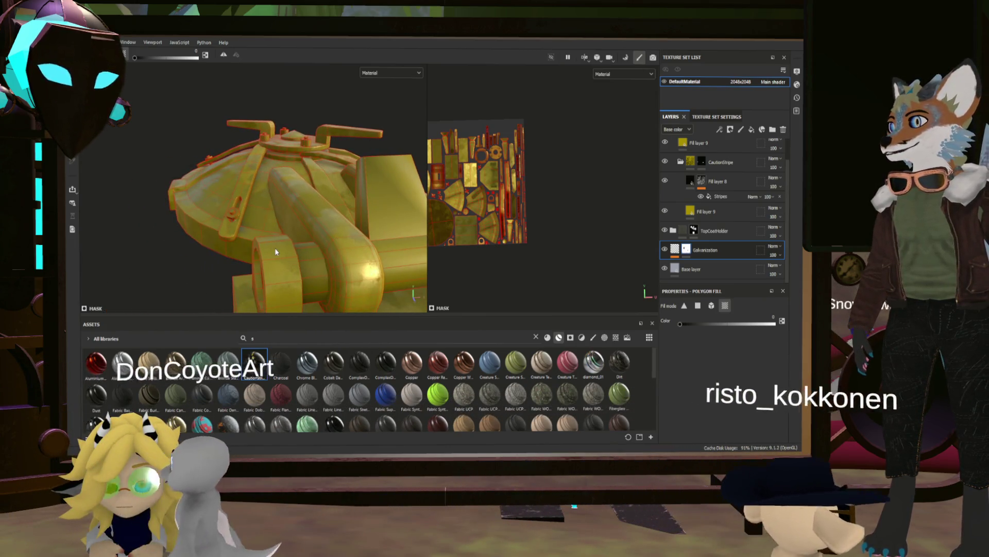
pyautogui.moveTo(280, 256)
pyautogui.keyDown('alt'); pyautogui.mouseDown()
pyautogui.moveTo(333, 233)
pyautogui.moveTo(323, 267)
pyautogui.moveTo(289, 247)
pyautogui.moveTo(201, 230)
pyautogui.moveTo(318, 225)
pyautogui.mouseUp(); pyautogui.keyUp('alt')
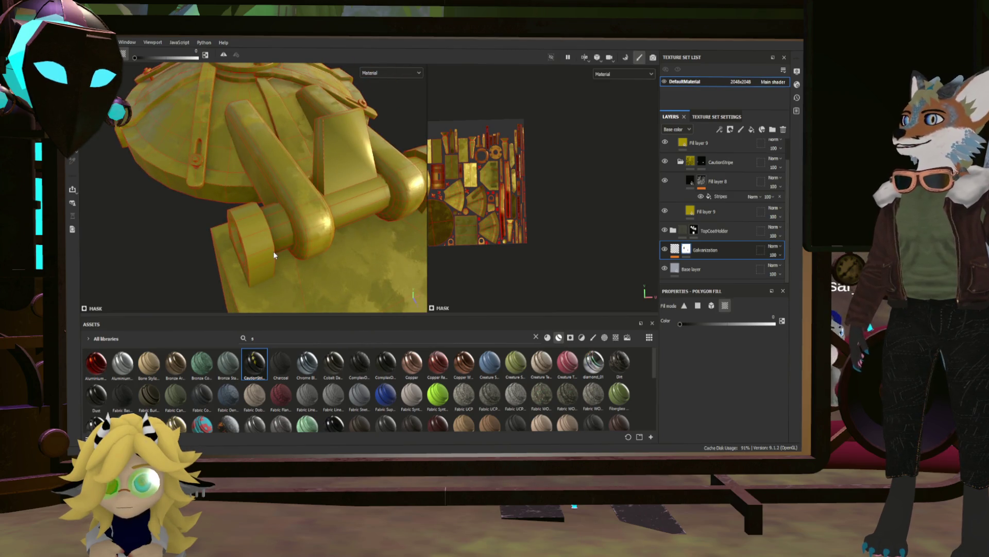
pyautogui.moveTo(336, 173)
pyautogui.keyDown('alt'); pyautogui.mouseDown()
pyautogui.moveTo(159, 137)
pyautogui.moveTo(158, 214)
pyautogui.moveTo(211, 214)
pyautogui.mouseUp(); pyautogui.keyUp('alt')
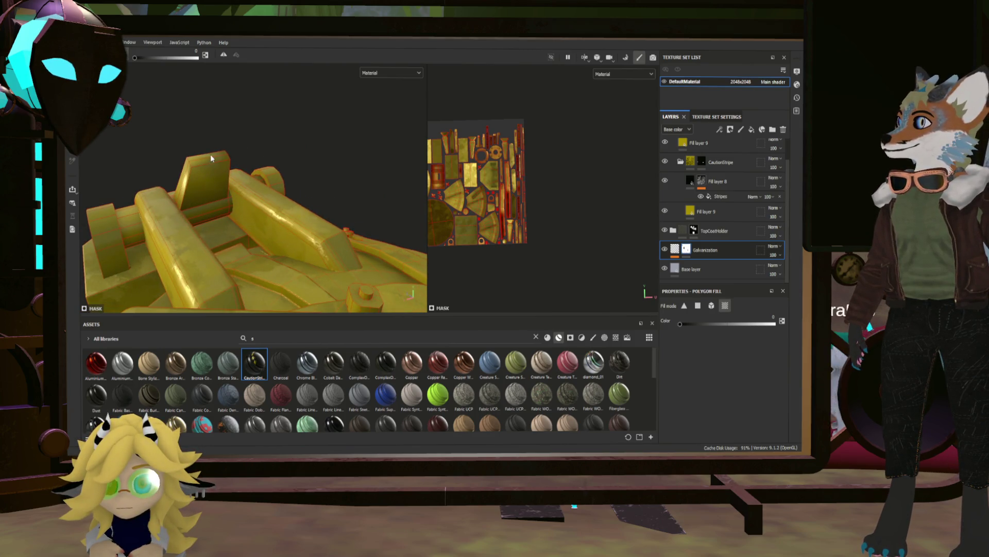
pyautogui.moveTo(255, 156)
pyautogui.keyDown('alt'); pyautogui.mouseDown()
pyautogui.moveTo(242, 148)
pyautogui.moveTo(467, 168)
pyautogui.moveTo(371, 258)
pyautogui.moveTo(313, 192)
pyautogui.moveTo(216, 178)
pyautogui.moveTo(160, 183)
pyautogui.moveTo(281, 215)
pyautogui.moveTo(283, 200)
pyautogui.moveTo(376, 200)
pyautogui.mouseUp(); pyautogui.keyUp('alt')
pyautogui.scroll(3, 313, 193)
pyautogui.scroll(2, 220, 191)
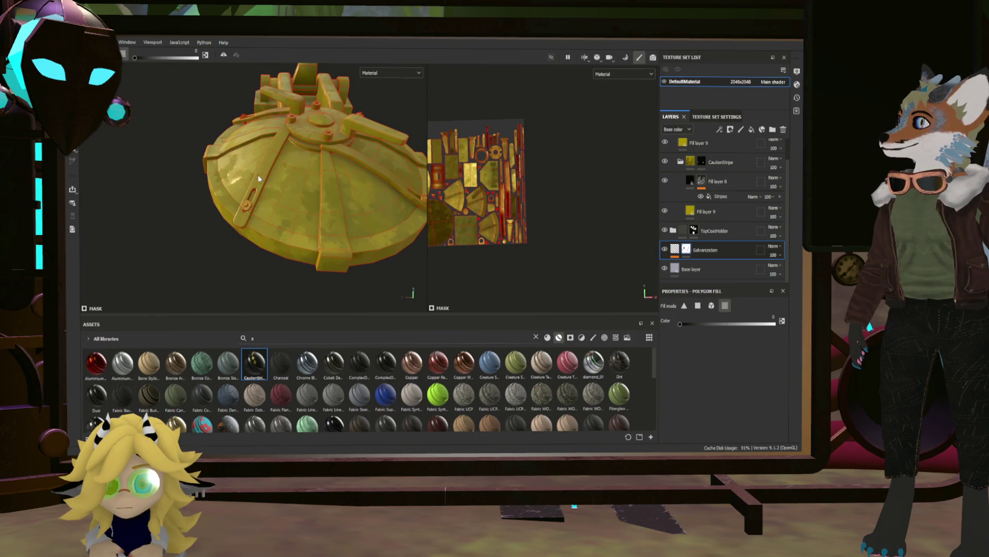
pyautogui.keyDown('alt'); pyautogui.moveTo(257, 175); pyautogui.dragTo(257, 226, button='right'); pyautogui.keyUp('alt')
pyautogui.moveTo(257, 226)
pyautogui.keyDown('alt'); pyautogui.mouseDown()
pyautogui.moveTo(419, 224)
pyautogui.moveTo(332, 226)
pyautogui.moveTo(262, 247)
pyautogui.moveTo(311, 230)
pyautogui.moveTo(327, 242)
pyautogui.moveTo(183, 192)
pyautogui.moveTo(318, 209)
pyautogui.moveTo(309, 237)
pyautogui.moveTo(283, 250)
pyautogui.moveTo(283, 232)
pyautogui.moveTo(238, 228)
pyautogui.moveTo(280, 227)
pyautogui.moveTo(265, 201)
pyautogui.moveTo(275, 199)
pyautogui.mouseUp(); pyautogui.keyUp('alt')
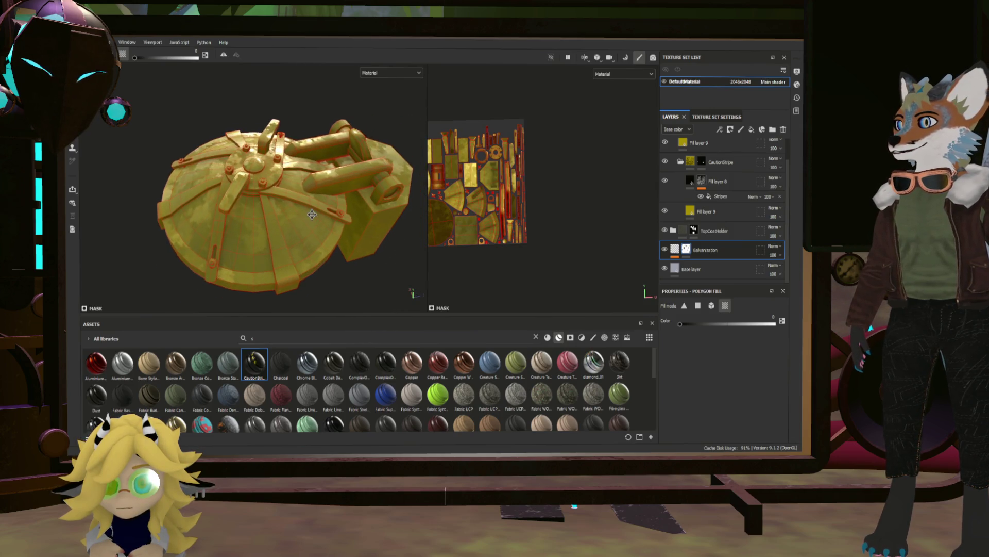
pyautogui.scroll(4, 277, 223)
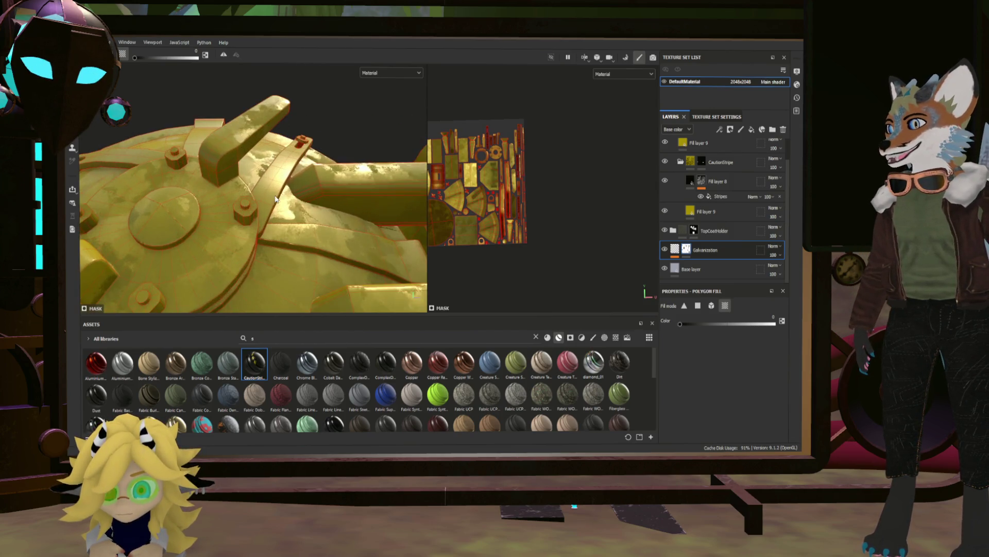
pyautogui.moveTo(148, 200)
pyautogui.keyDown('alt'); pyautogui.mouseDown()
pyautogui.moveTo(279, 223)
pyautogui.moveTo(261, 198)
pyautogui.moveTo(362, 182)
pyautogui.mouseUp(); pyautogui.keyUp('alt')
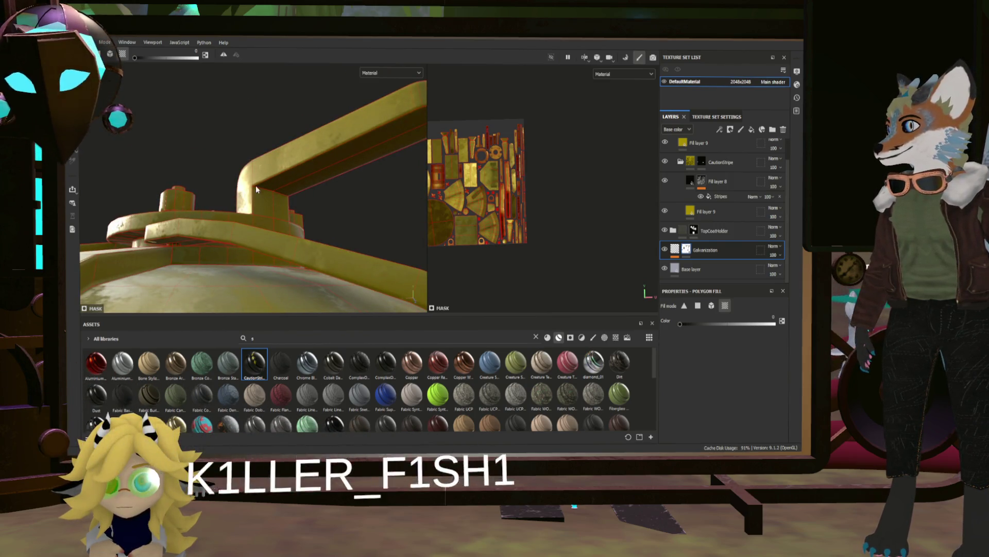
pyautogui.moveTo(268, 156)
pyautogui.keyDown('alt'); pyautogui.mouseDown()
pyautogui.moveTo(300, 179)
pyautogui.moveTo(289, 154)
pyautogui.moveTo(195, 129)
pyautogui.moveTo(357, 163)
pyautogui.moveTo(303, 167)
pyautogui.mouseUp(); pyautogui.keyUp('alt')
pyautogui.moveTo(387, 191)
pyautogui.mouseDown()
pyautogui.moveTo(356, 184)
pyautogui.moveTo(349, 211)
pyautogui.mouseUp()
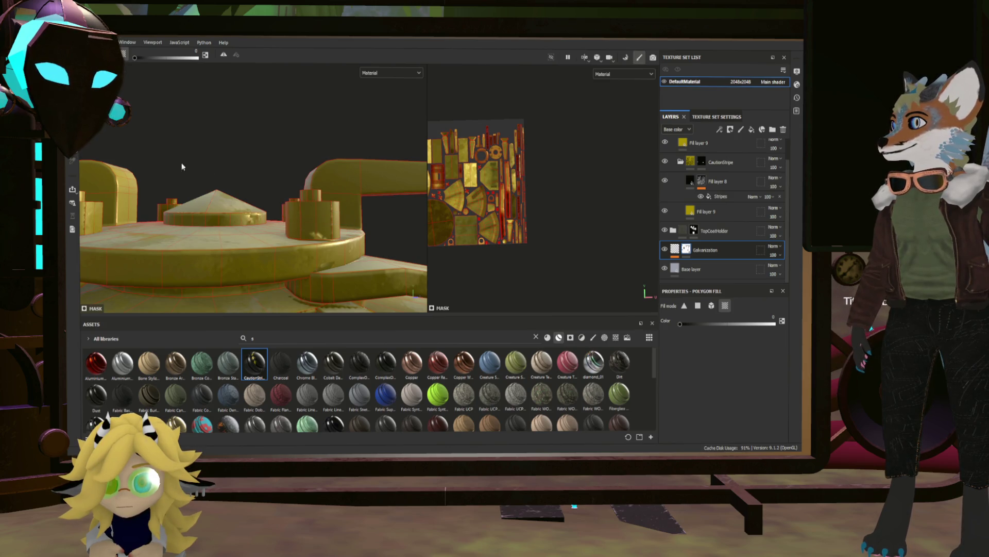
pyautogui.moveTo(173, 207); pyautogui.dragTo(172, 208)
pyautogui.moveTo(173, 208)
pyautogui.keyDown('alt'); pyautogui.mouseDown()
pyautogui.moveTo(153, 213)
pyautogui.moveTo(186, 221)
pyautogui.moveTo(148, 248)
pyautogui.moveTo(267, 262)
pyautogui.moveTo(269, 158)
pyautogui.mouseUp(); pyautogui.keyUp('alt')
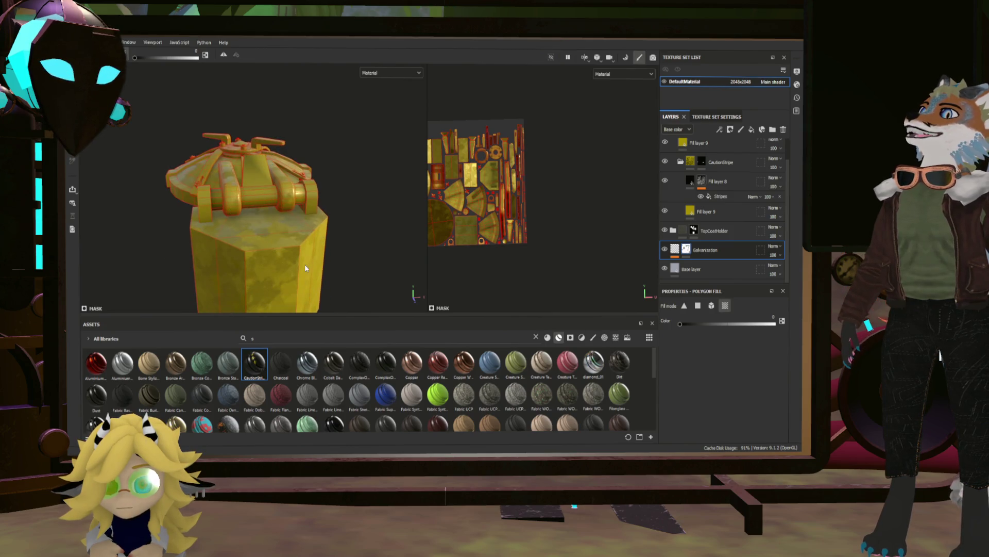
pyautogui.keyDown('alt'); pyautogui.moveTo(228, 211); pyautogui.dragTo(378, 243); pyautogui.keyUp('alt')
pyautogui.scroll(5, 378, 242)
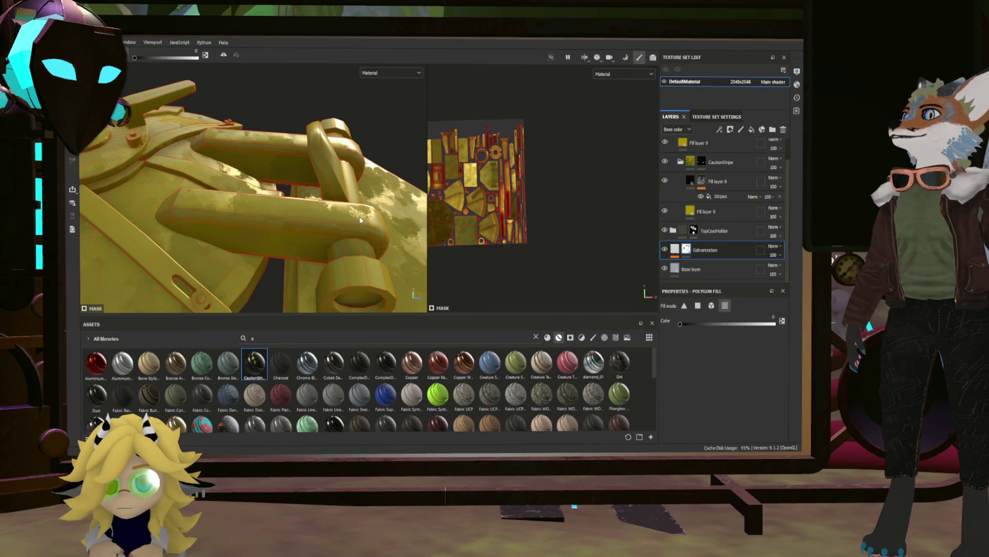
pyautogui.moveTo(196, 249)
pyautogui.keyDown('alt'); pyautogui.mouseDown()
pyautogui.moveTo(219, 246)
pyautogui.moveTo(246, 170)
pyautogui.mouseUp(); pyautogui.keyUp('alt')
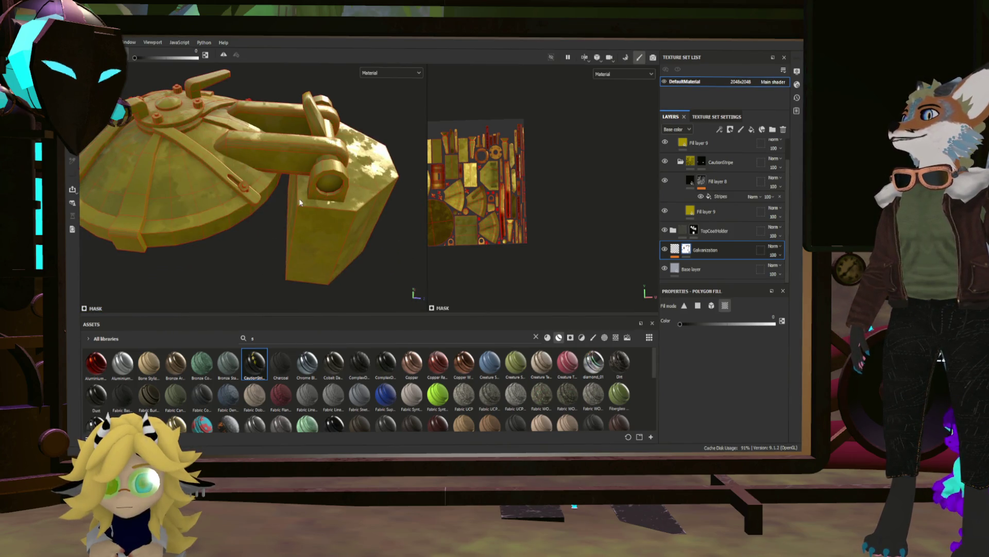
pyautogui.moveTo(327, 168)
pyautogui.keyDown('alt'); pyautogui.mouseDown()
pyautogui.moveTo(193, 175)
pyautogui.moveTo(446, 172)
pyautogui.moveTo(196, 142)
pyautogui.moveTo(231, 108)
pyautogui.moveTo(263, 123)
pyautogui.moveTo(161, 88)
pyautogui.moveTo(267, 172)
pyautogui.moveTo(308, 143)
pyautogui.moveTo(206, 112)
pyautogui.mouseUp(); pyautogui.keyUp('alt')
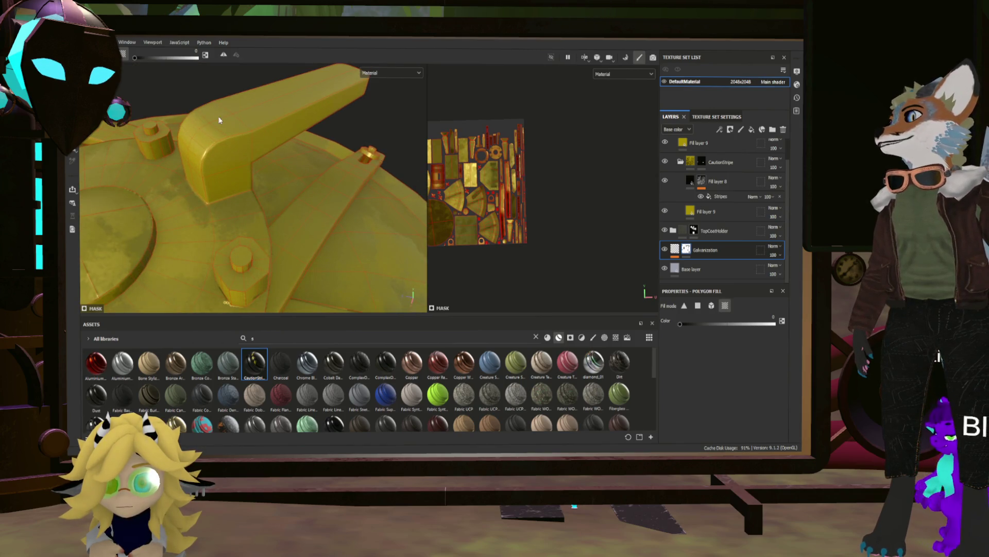
pyautogui.moveTo(320, 149)
pyautogui.keyDown('alt'); pyautogui.mouseDown()
pyautogui.moveTo(242, 137)
pyautogui.moveTo(152, 141)
pyautogui.moveTo(252, 94)
pyautogui.moveTo(209, 134)
pyautogui.moveTo(316, 154)
pyautogui.moveTo(220, 139)
pyautogui.moveTo(338, 221)
pyautogui.moveTo(251, 196)
pyautogui.moveTo(343, 206)
pyautogui.moveTo(296, 170)
pyautogui.moveTo(316, 215)
pyautogui.moveTo(310, 271)
pyautogui.moveTo(282, 230)
pyautogui.moveTo(368, 243)
pyautogui.moveTo(451, 223)
pyautogui.mouseUp(); pyautogui.keyUp('alt')
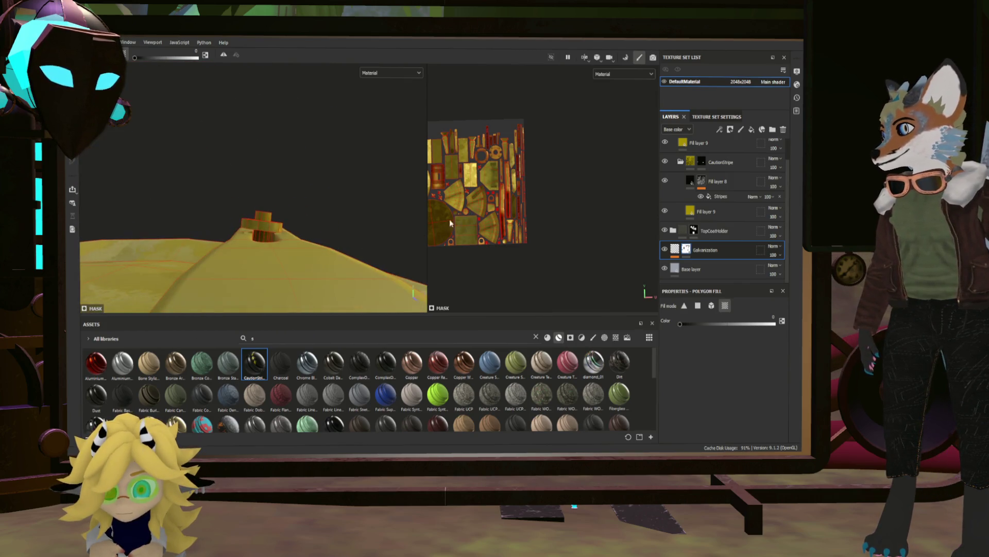
pyautogui.moveTo(266, 233)
pyautogui.keyDown('alt'); pyautogui.mouseDown()
pyautogui.moveTo(338, 188)
pyautogui.moveTo(201, 142)
pyautogui.moveTo(229, 191)
pyautogui.moveTo(156, 263)
pyautogui.moveTo(314, 258)
pyautogui.moveTo(128, 265)
pyautogui.mouseUp(); pyautogui.keyUp('alt')
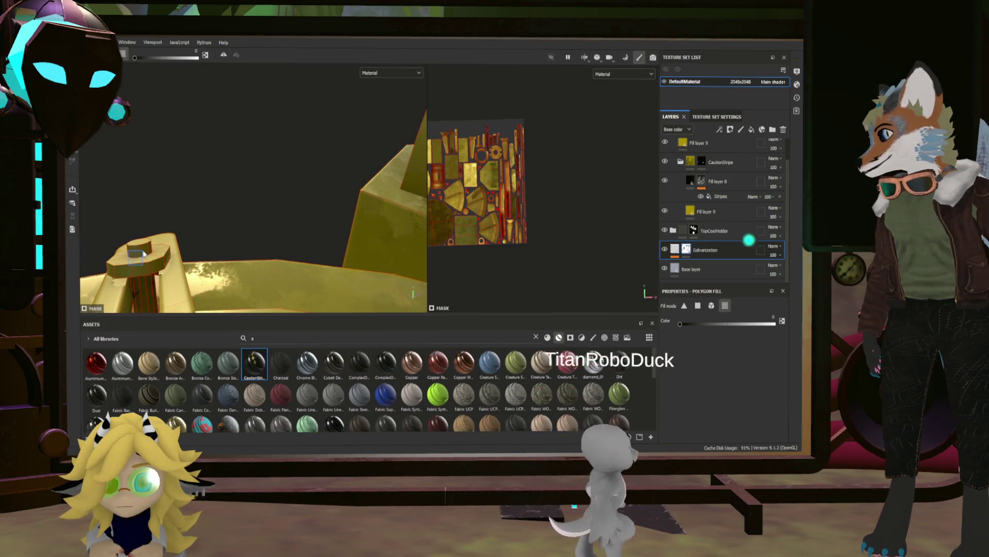
pyautogui.moveTo(174, 236)
pyautogui.keyDown('alt'); pyautogui.mouseDown()
pyautogui.moveTo(223, 208)
pyautogui.moveTo(121, 188)
pyautogui.moveTo(341, 190)
pyautogui.moveTo(294, 219)
pyautogui.moveTo(257, 206)
pyautogui.moveTo(269, 187)
pyautogui.mouseUp(); pyautogui.keyUp('alt')
pyautogui.scroll(3, 269, 187)
# Enable height on the top yellow Fill layer 9 and set roughness 0.3 and metallic 0.1753.
pyautogui.click(699, 144)
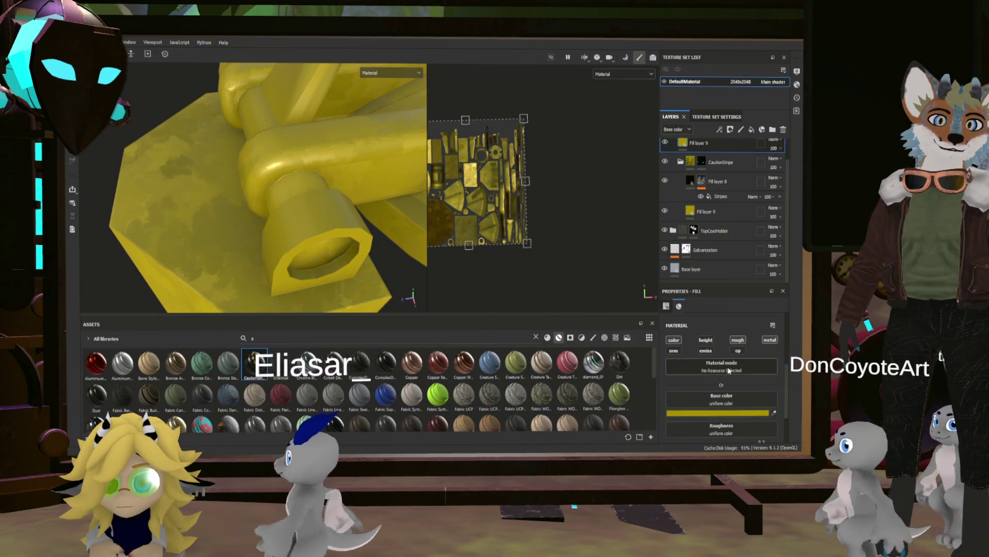
pyautogui.click(706, 341)
pyautogui.scroll(-2, 747, 382)
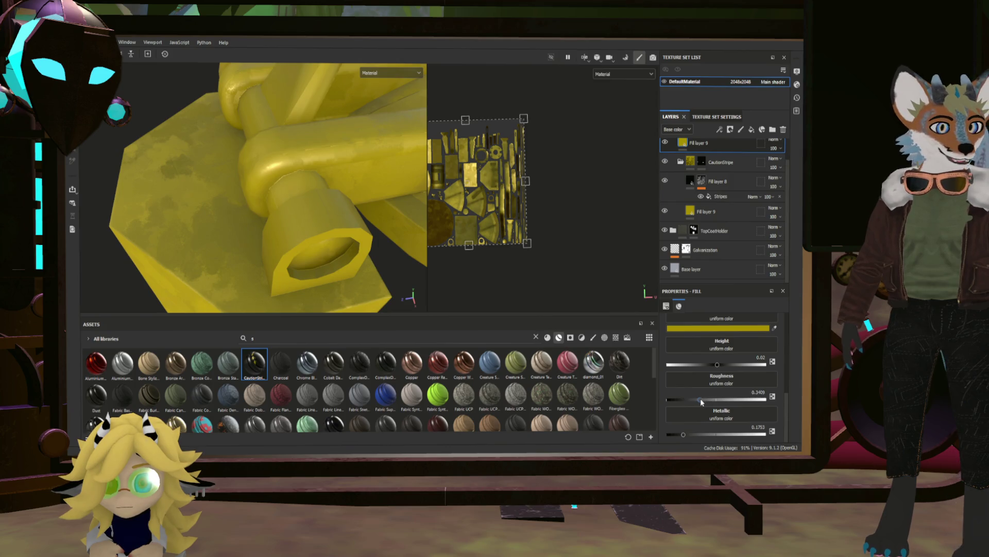
pyautogui.moveTo(701, 402)
pyautogui.mouseDown()
pyautogui.moveTo(666, 394)
pyautogui.moveTo(767, 403)
pyautogui.mouseUp()
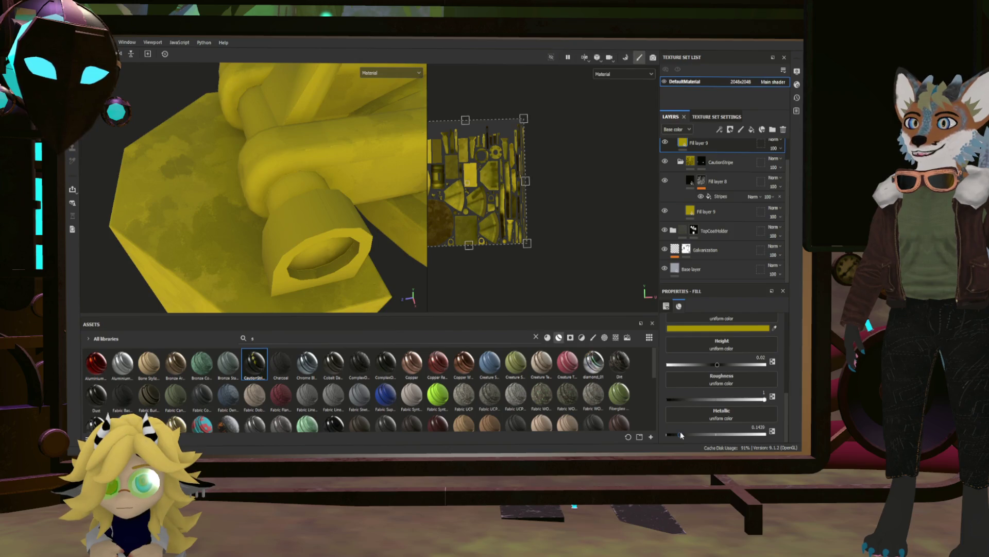
pyautogui.moveTo(682, 434); pyautogui.dragTo(684, 434)
pyautogui.moveTo(764, 399); pyautogui.dragTo(697, 399)
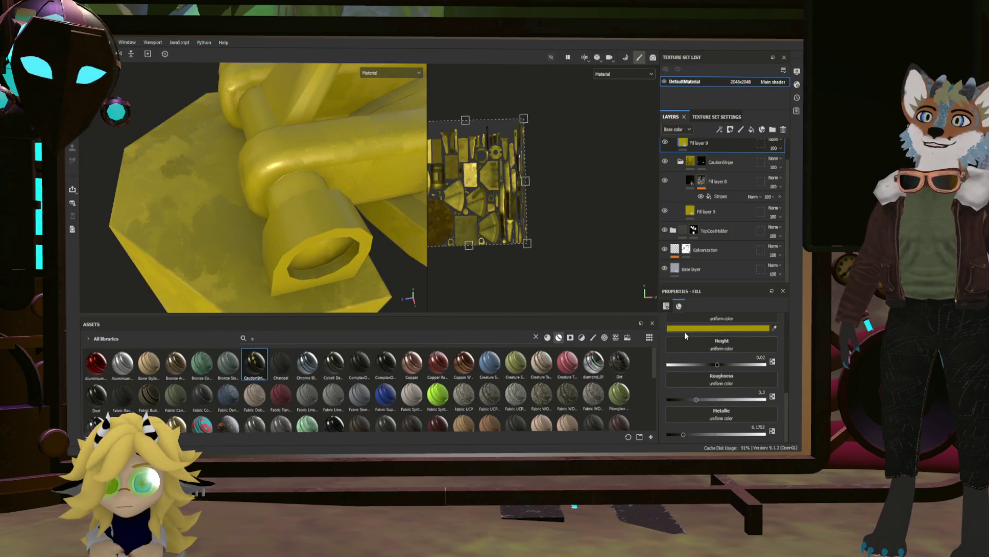
pyautogui.moveTo(369, 261)
pyautogui.keyDown('alt'); pyautogui.mouseDown()
pyautogui.moveTo(356, 253)
pyautogui.moveTo(412, 237)
pyautogui.mouseUp(); pyautogui.keyUp('alt')
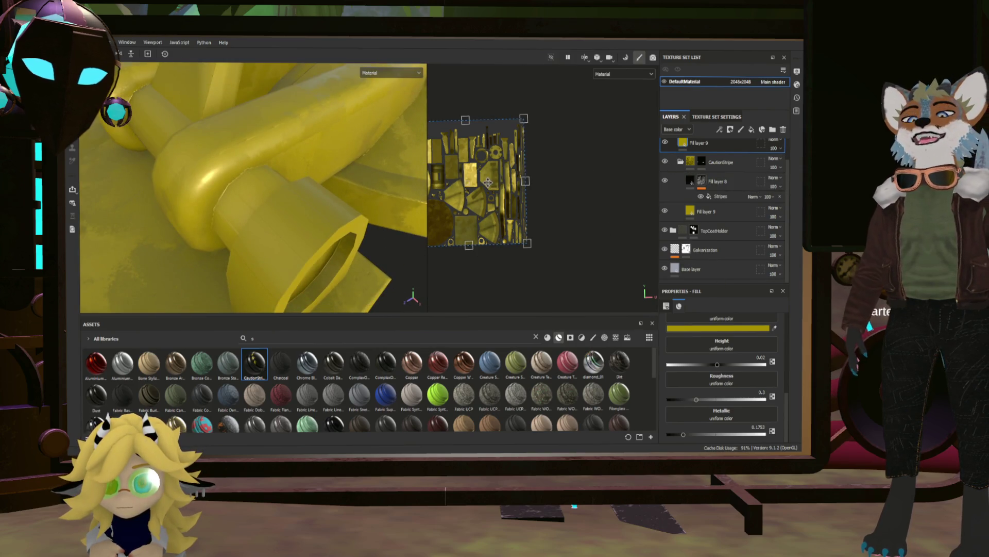
pyautogui.doubleClick(692, 147)
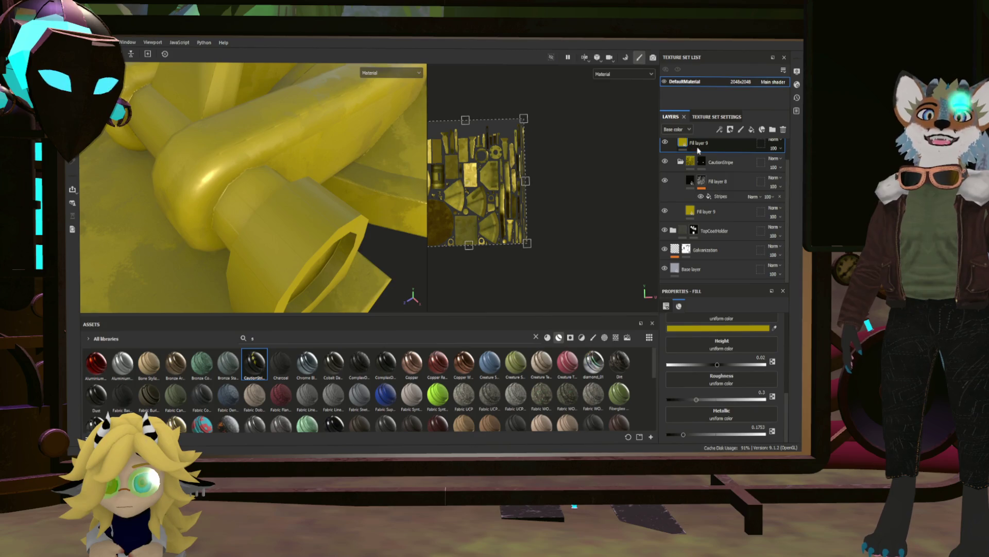
# Add a black mask to Fill layer 9 and polygon-fill the roller's end cap yellow.
pyautogui.press('4')
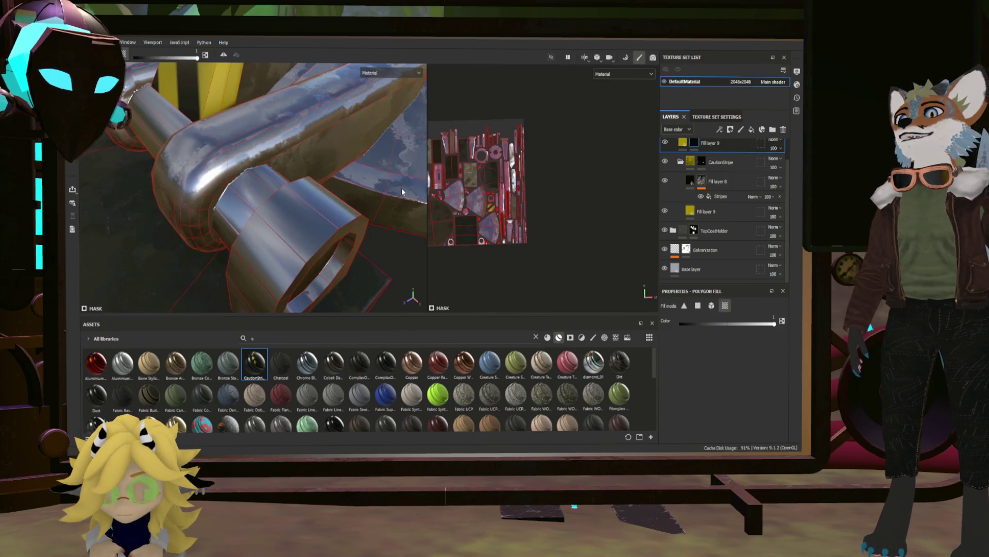
pyautogui.scroll(1, 690, 188)
pyautogui.keyDown('alt'); pyautogui.moveTo(402, 196); pyautogui.dragTo(378, 202); pyautogui.keyUp('alt')
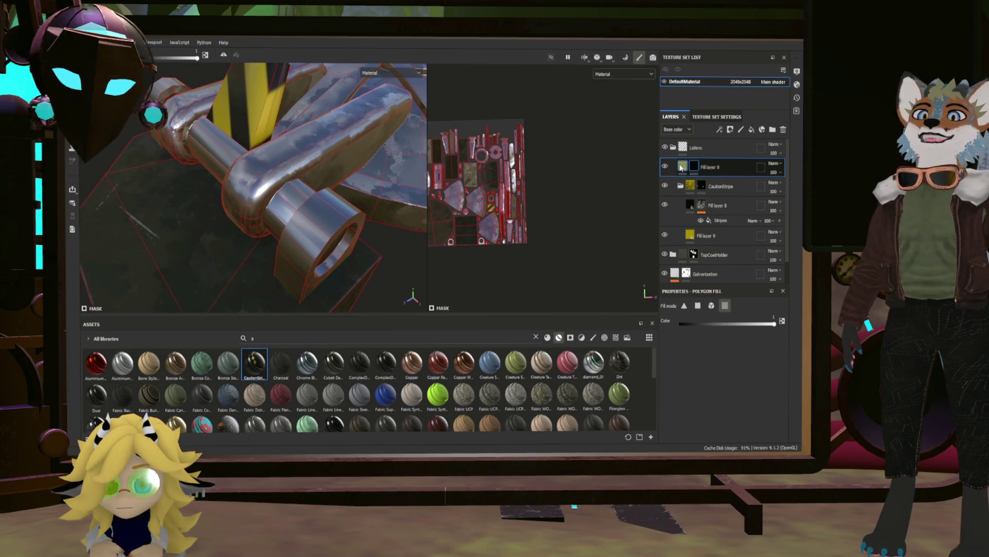
pyautogui.click(338, 220)
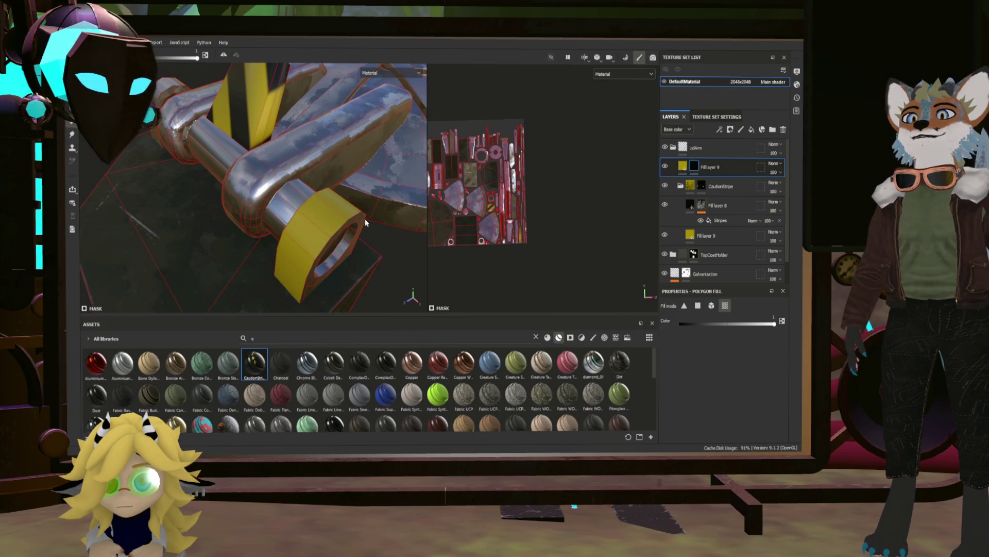
# Orbit around the yellow end cap, pipe and lid to check the result from several angles.
pyautogui.moveTo(366, 223)
pyautogui.keyDown('alt'); pyautogui.mouseDown()
pyautogui.moveTo(335, 203)
pyautogui.moveTo(281, 221)
pyautogui.moveTo(227, 221)
pyautogui.moveTo(236, 228)
pyautogui.moveTo(318, 140)
pyautogui.moveTo(356, 119)
pyautogui.moveTo(340, 142)
pyautogui.moveTo(405, 158)
pyautogui.mouseUp(); pyautogui.keyUp('alt')
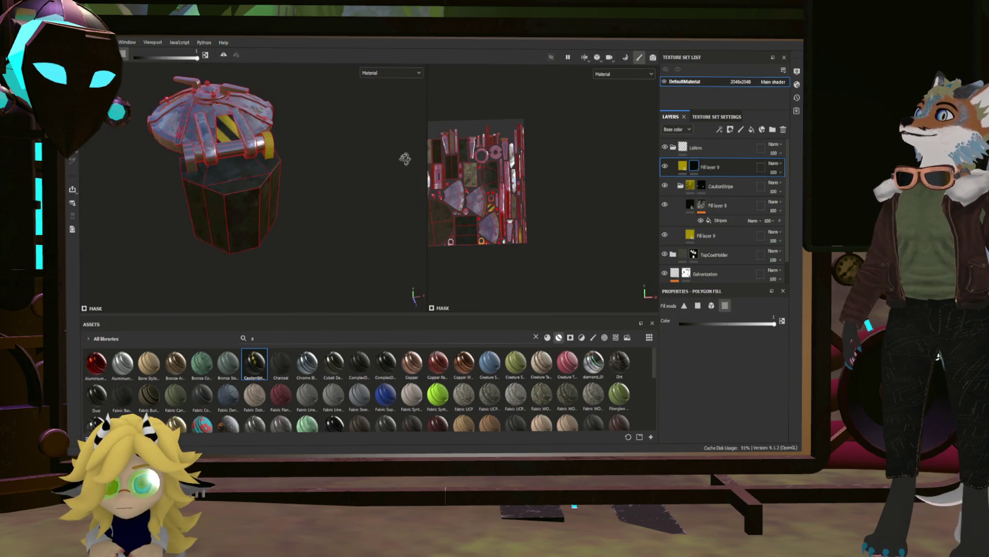
pyautogui.keyDown('alt'); pyautogui.moveTo(405, 158); pyautogui.dragTo(469, 168, button='right'); pyautogui.keyUp('alt')
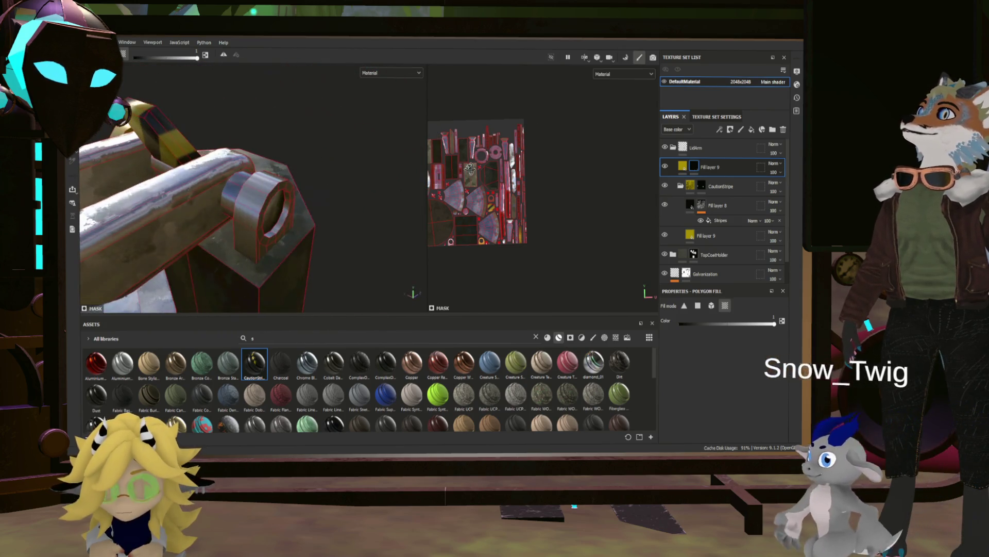
pyautogui.moveTo(330, 195)
pyautogui.keyDown('alt'); pyautogui.mouseDown()
pyautogui.moveTo(293, 201)
pyautogui.moveTo(268, 176)
pyautogui.moveTo(342, 155)
pyautogui.moveTo(444, 165)
pyautogui.mouseUp(); pyautogui.keyUp('alt')
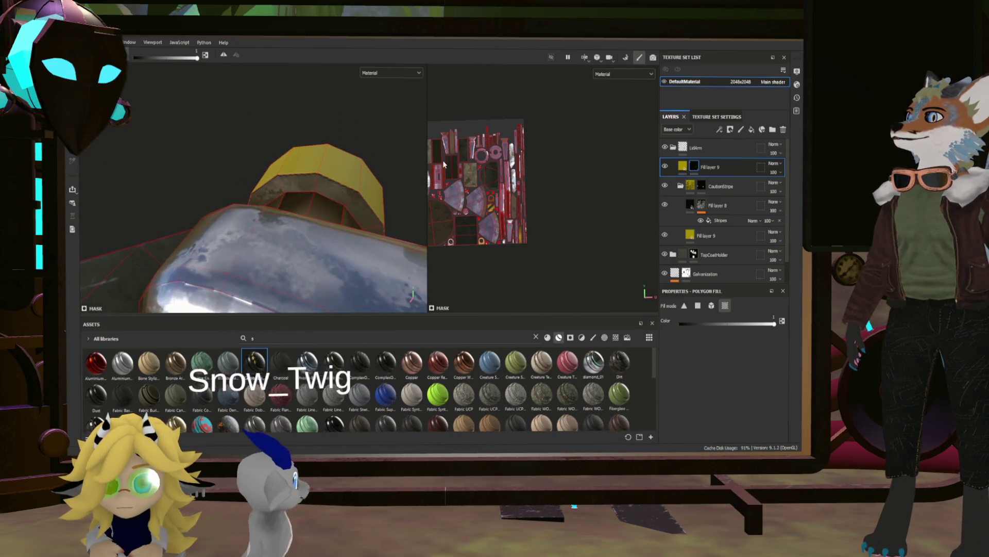
pyautogui.moveTo(291, 178)
pyautogui.keyDown('alt'); pyautogui.mouseDown()
pyautogui.moveTo(386, 155)
pyautogui.moveTo(165, 159)
pyautogui.moveTo(264, 150)
pyautogui.moveTo(320, 165)
pyautogui.moveTo(255, 198)
pyautogui.moveTo(315, 157)
pyautogui.mouseUp(); pyautogui.keyUp('alt')
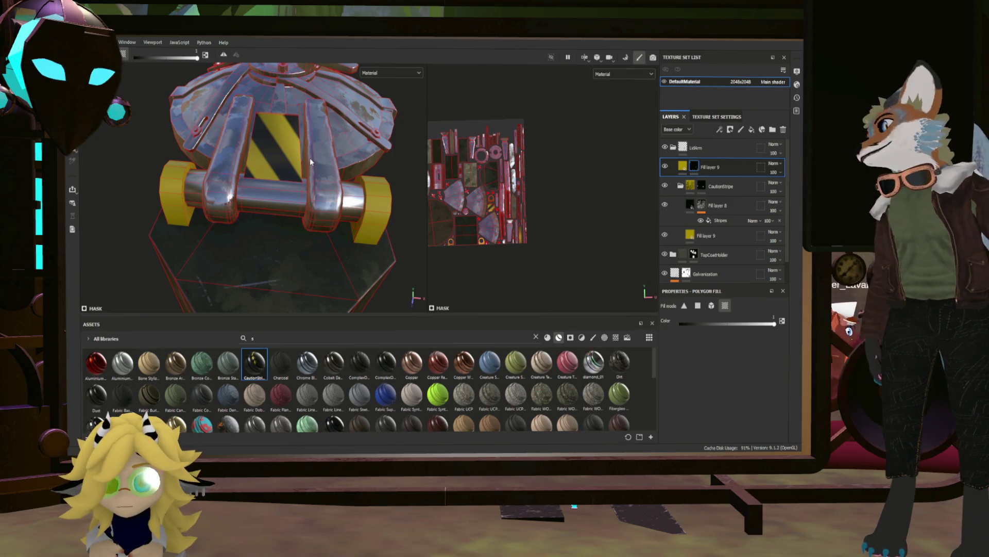
pyautogui.moveTo(310, 158)
pyautogui.keyDown('alt'); pyautogui.mouseDown()
pyautogui.moveTo(301, 169)
pyautogui.moveTo(354, 155)
pyautogui.moveTo(396, 181)
pyautogui.mouseUp(); pyautogui.keyUp('alt')
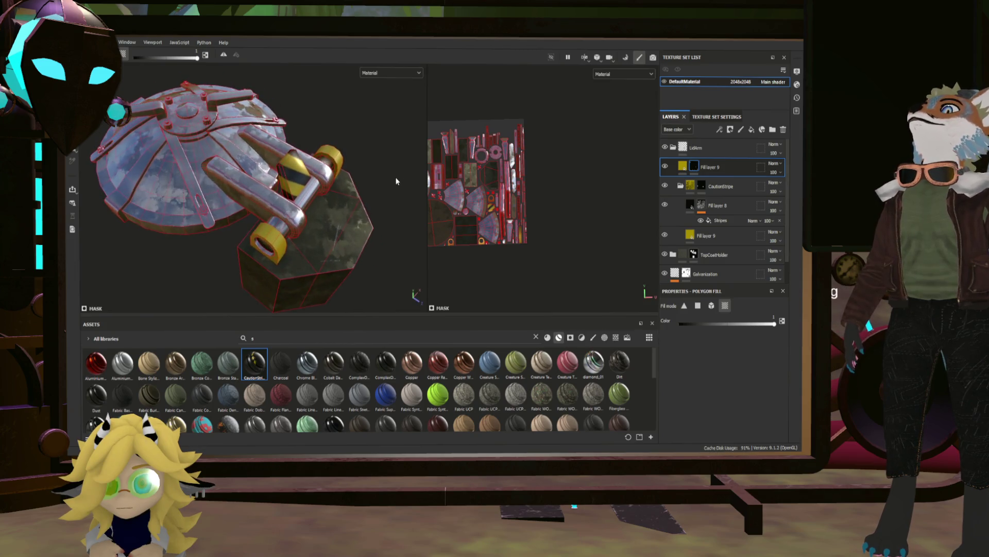
pyautogui.scroll(3, 306, 199)
pyautogui.scroll(-3, 305, 200)
pyautogui.scroll(1, 303, 201)
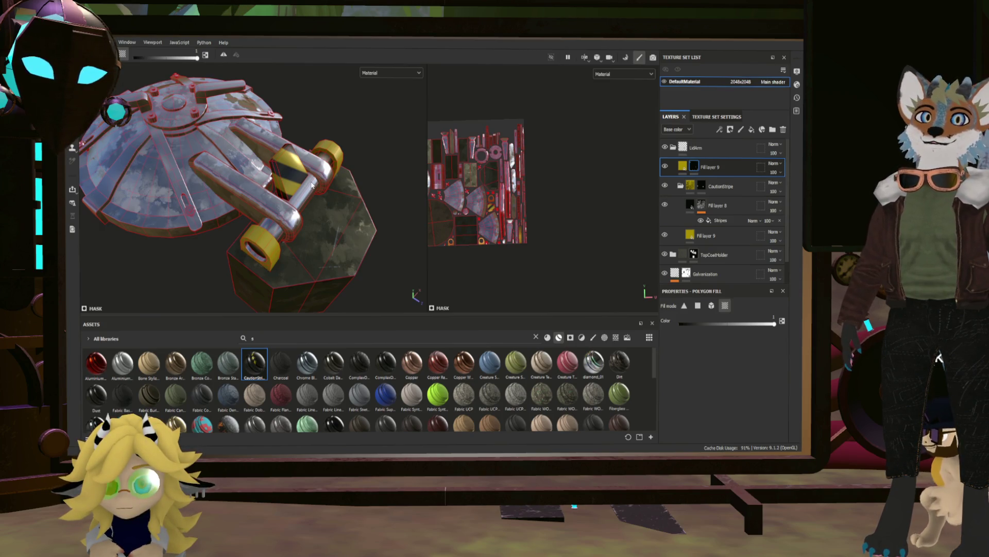
pyautogui.moveTo(312, 184)
pyautogui.keyDown('alt'); pyautogui.mouseDown()
pyautogui.moveTo(236, 138)
pyautogui.moveTo(250, 168)
pyautogui.mouseUp(); pyautogui.keyUp('alt')
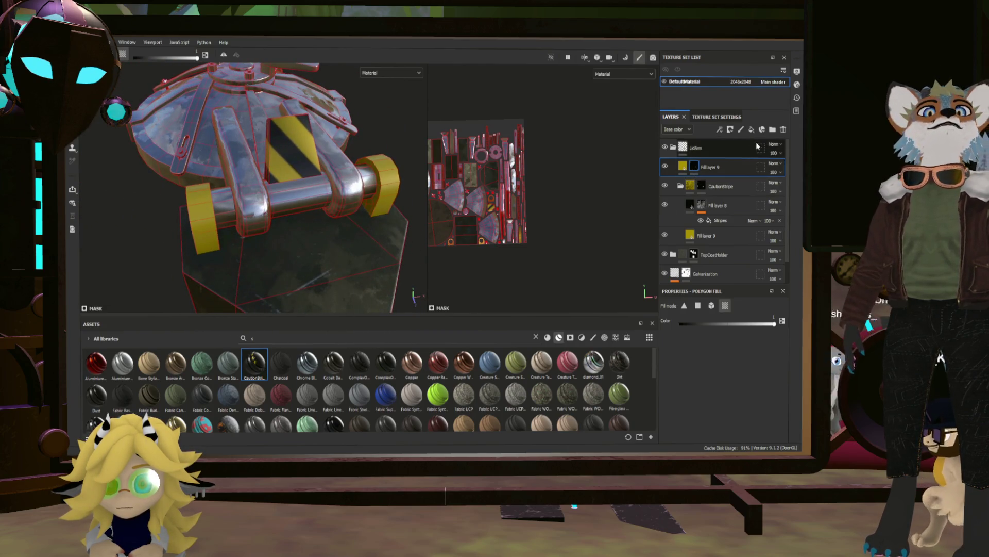
pyautogui.click(751, 130)
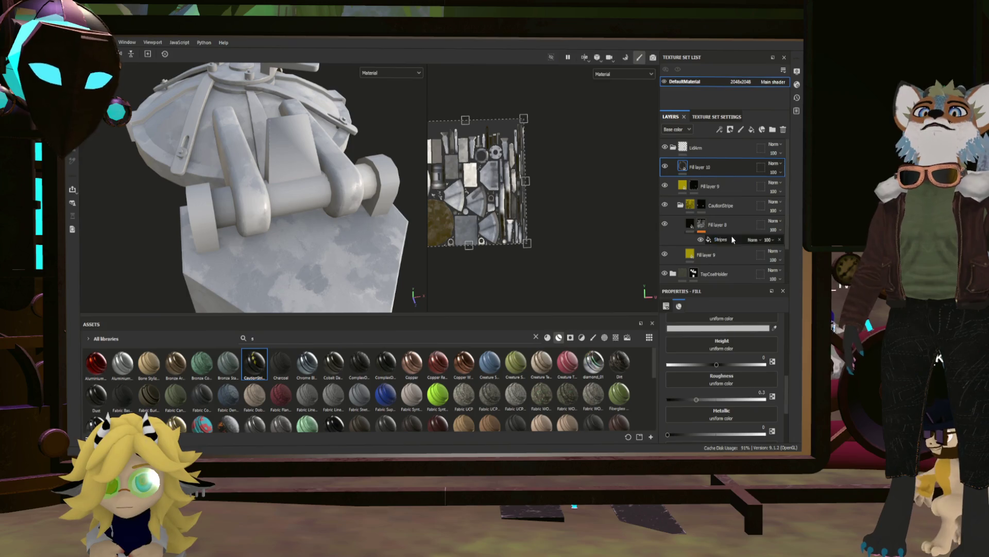
# Turn off the emissive channel on the new Fill layer 10.
pyautogui.scroll(3, 719, 344)
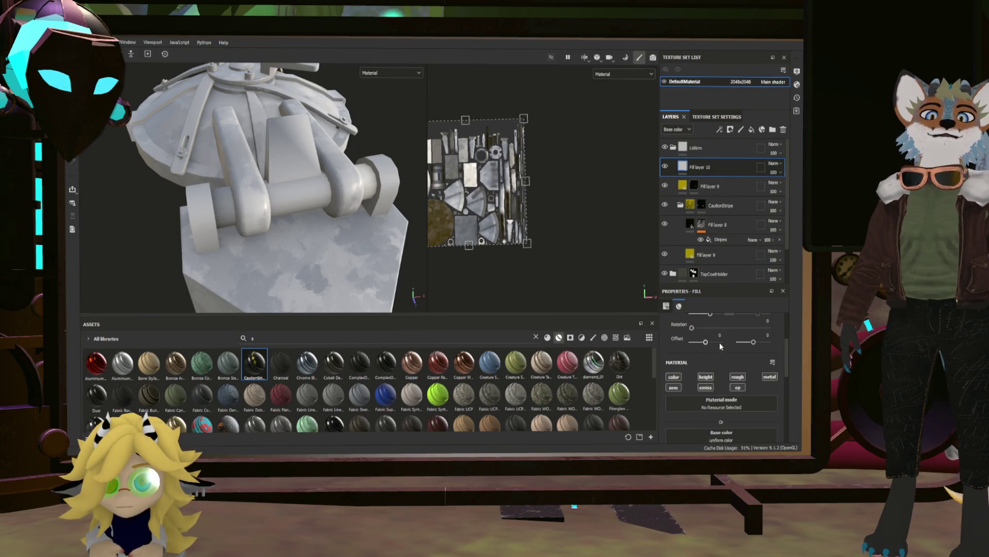
pyautogui.scroll(-1, 719, 342)
pyautogui.click(702, 363)
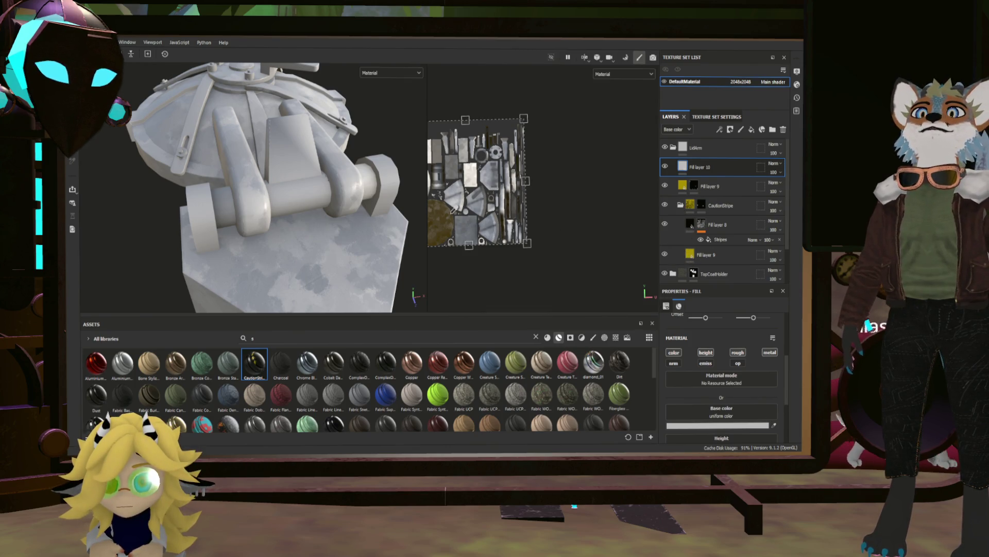
pyautogui.scroll(-3, 732, 251)
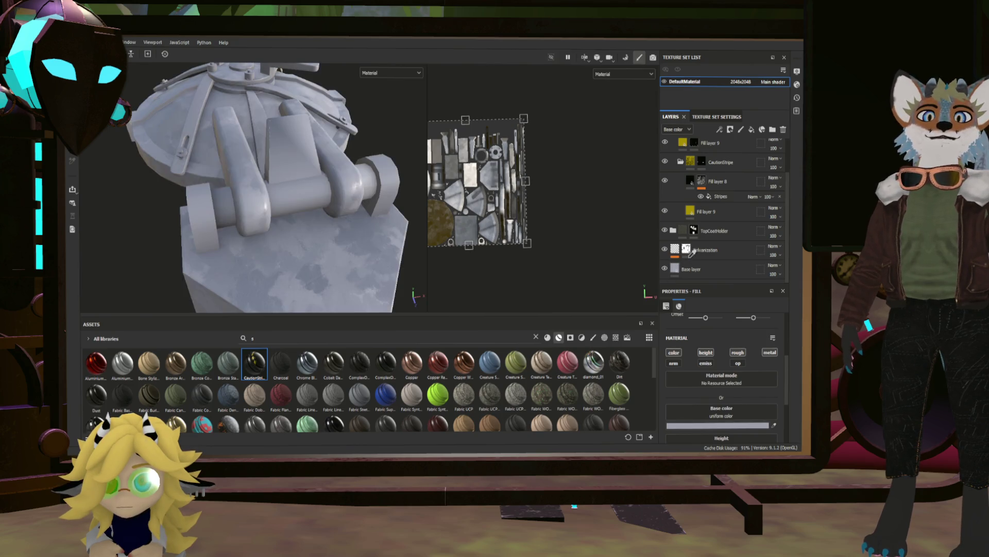
pyautogui.scroll(3, 688, 263)
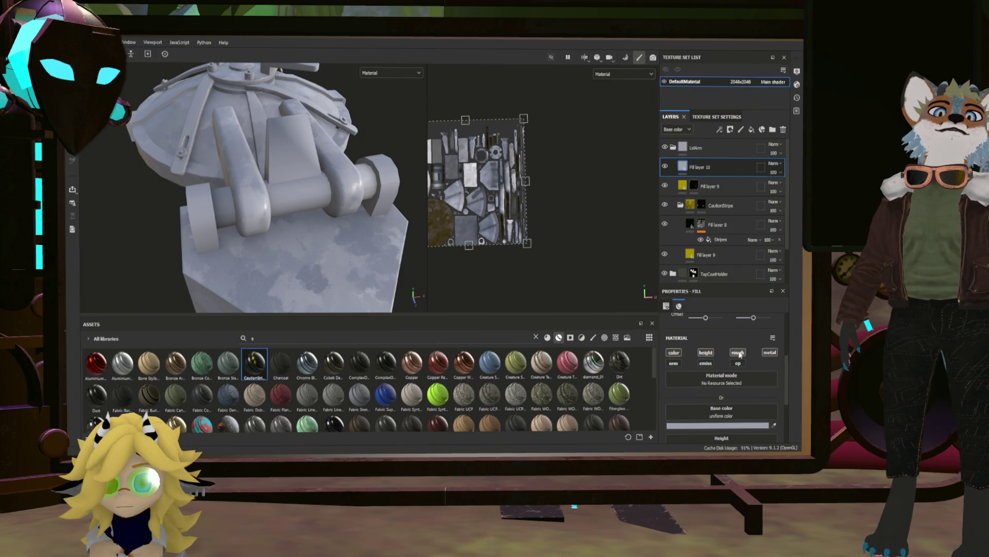
pyautogui.scroll(-2, 744, 391)
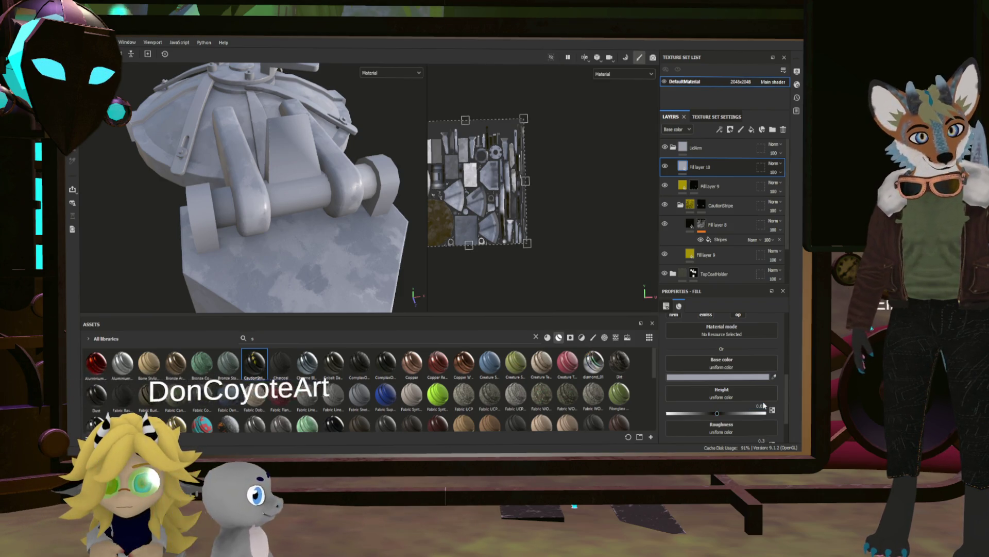
# Set Fill layer 10 to height -0.02, fully metallic, with roughness about 0.155.
pyautogui.moveTo(764, 406); pyautogui.dragTo(740, 405)
pyautogui.scroll(-2, 738, 401)
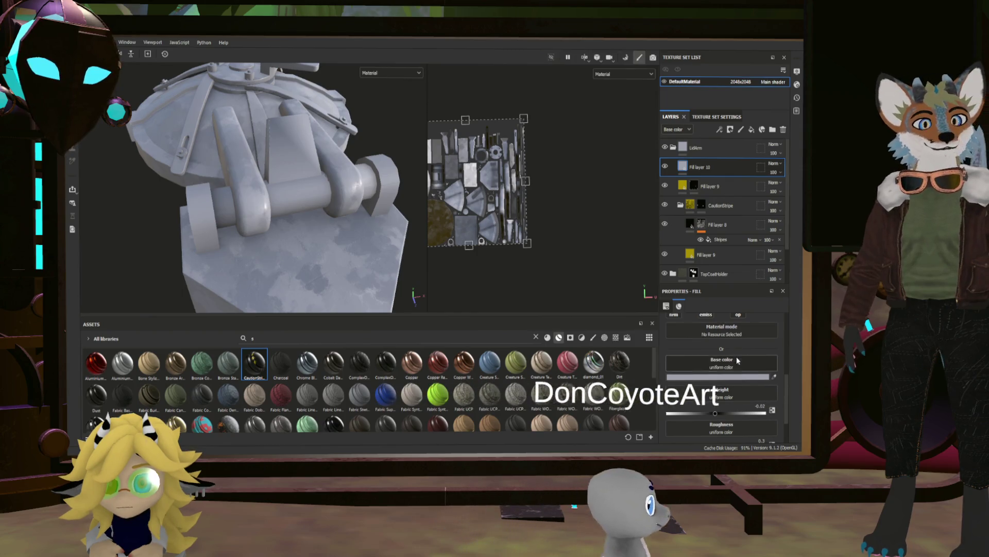
pyautogui.moveTo(667, 434); pyautogui.dragTo(779, 433)
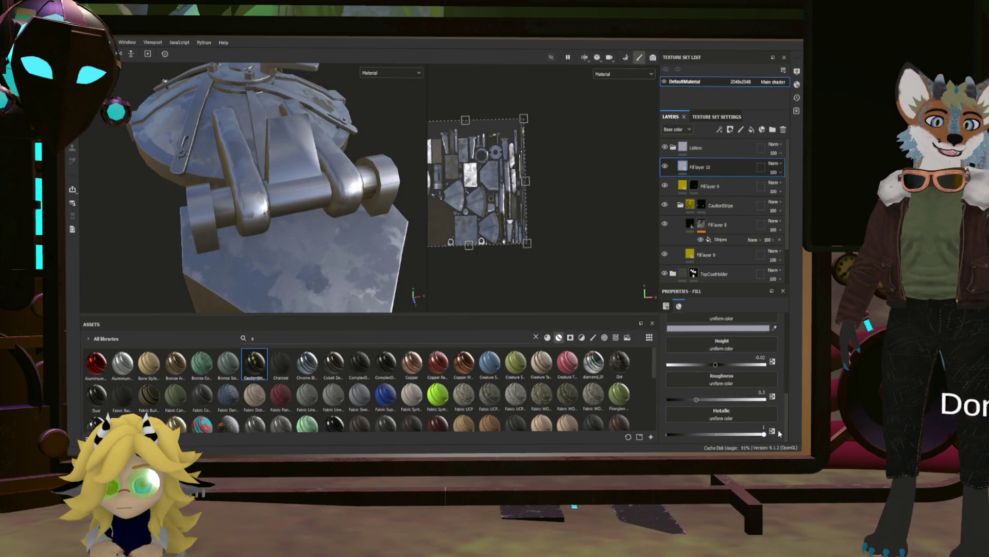
pyautogui.moveTo(696, 400); pyautogui.dragTo(659, 401)
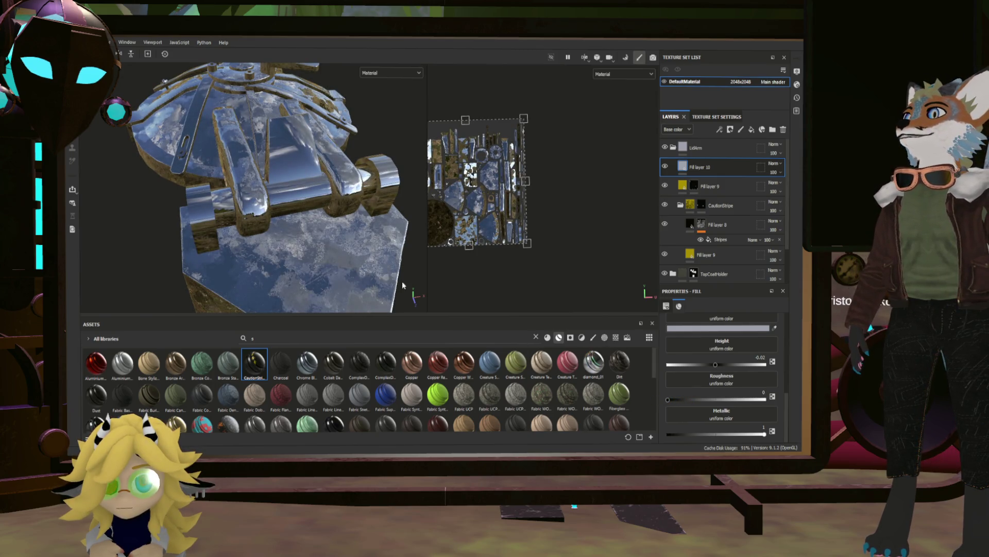
pyautogui.moveTo(403, 285)
pyautogui.keyDown('alt'); pyautogui.mouseDown()
pyautogui.moveTo(412, 270)
pyautogui.moveTo(397, 258)
pyautogui.mouseUp(); pyautogui.keyUp('alt')
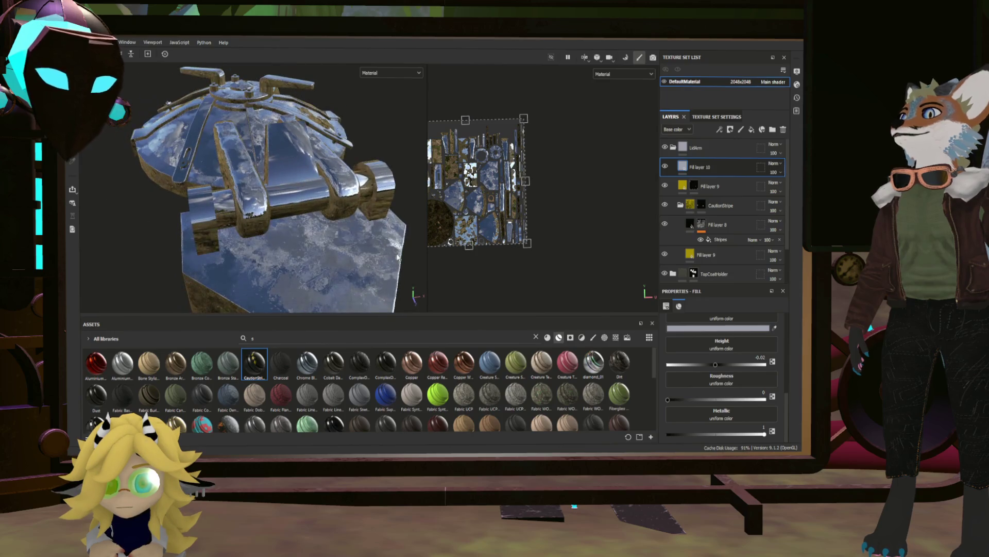
pyautogui.moveTo(671, 403); pyautogui.dragTo(687, 400)
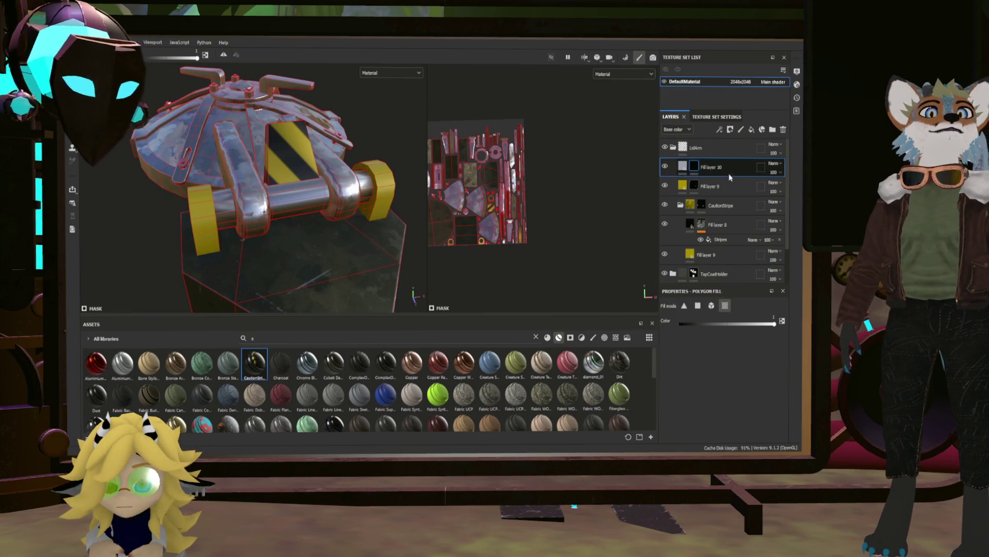
# Add a Metal Edge Wear generator to Fill layer 10's mask.
pyautogui.rightClick(734, 197)
pyautogui.click(737, 292)
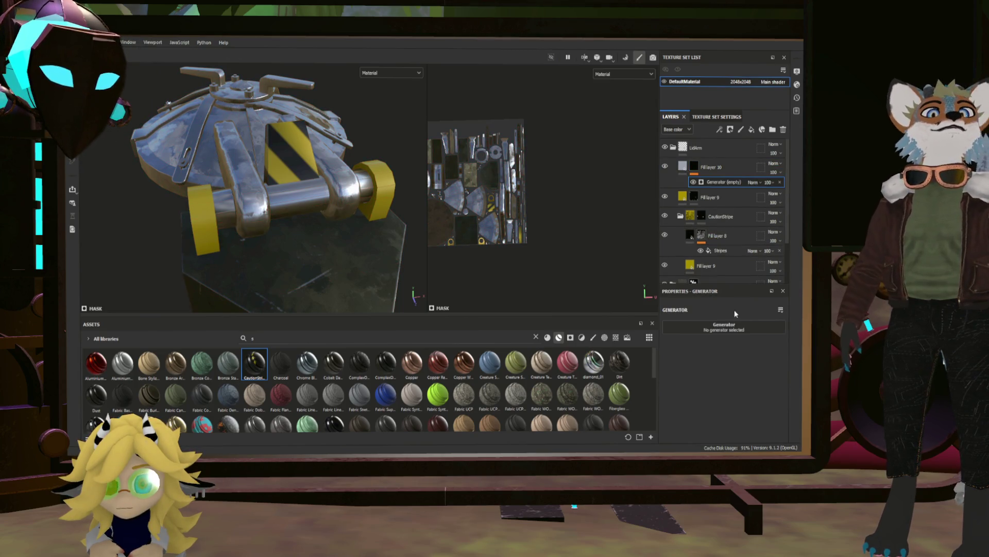
pyautogui.click(744, 333)
pyautogui.click(762, 407)
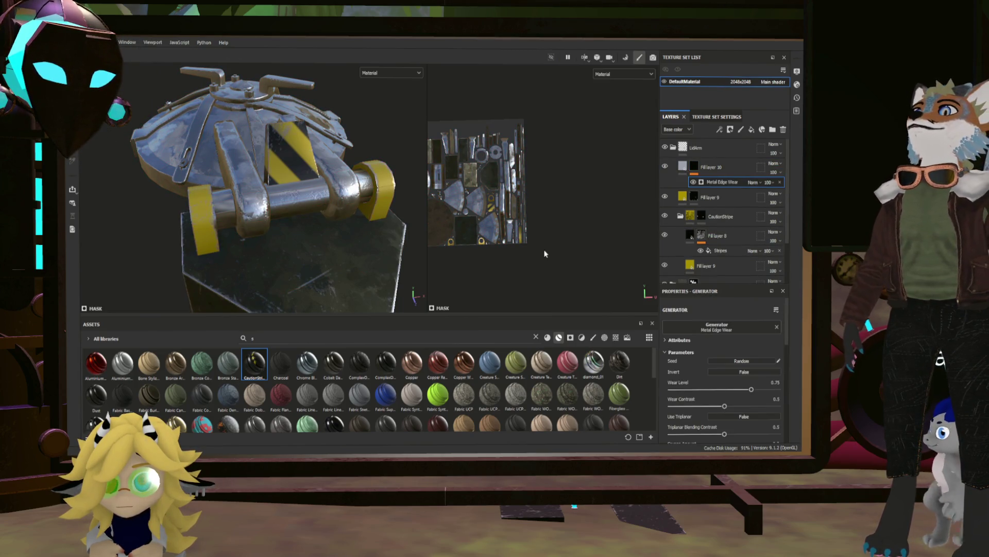
pyautogui.moveTo(273, 163)
pyautogui.keyDown('alt'); pyautogui.mouseDown()
pyautogui.moveTo(162, 209)
pyautogui.moveTo(307, 208)
pyautogui.mouseUp(); pyautogui.keyUp('alt')
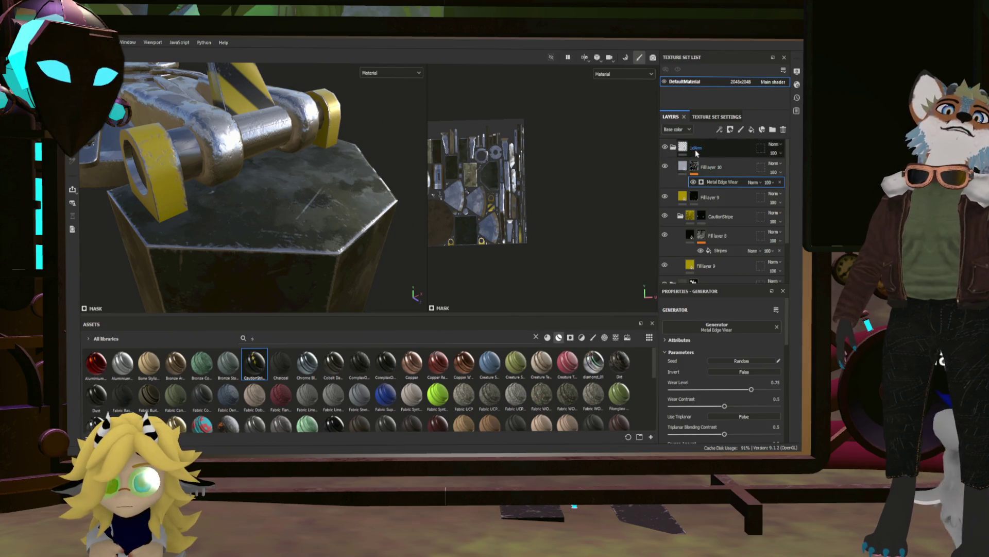
# View the LidArm folder's mask and orbit around the lid arm to inspect the edge wear.
pyautogui.click(688, 150)
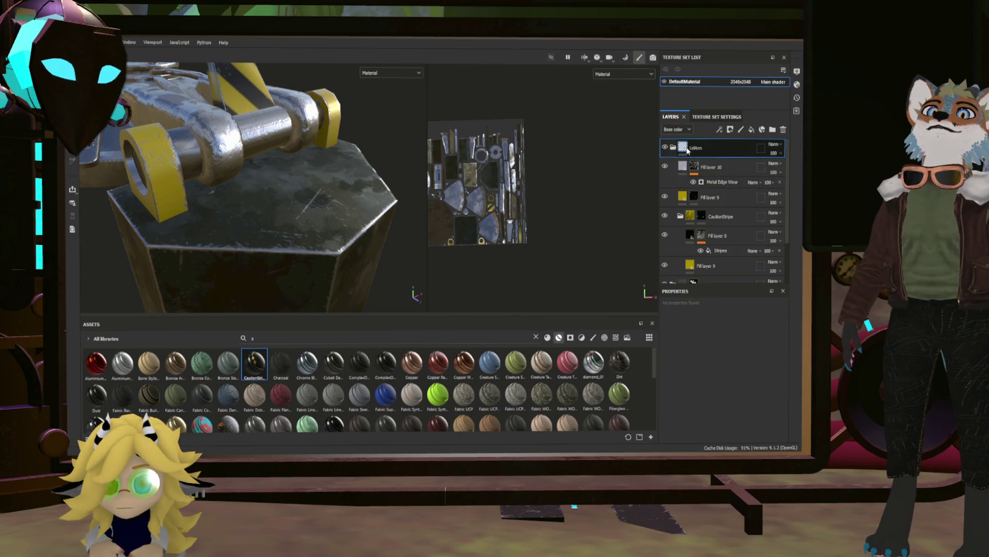
pyautogui.rightClick(714, 153)
pyautogui.click(613, 158)
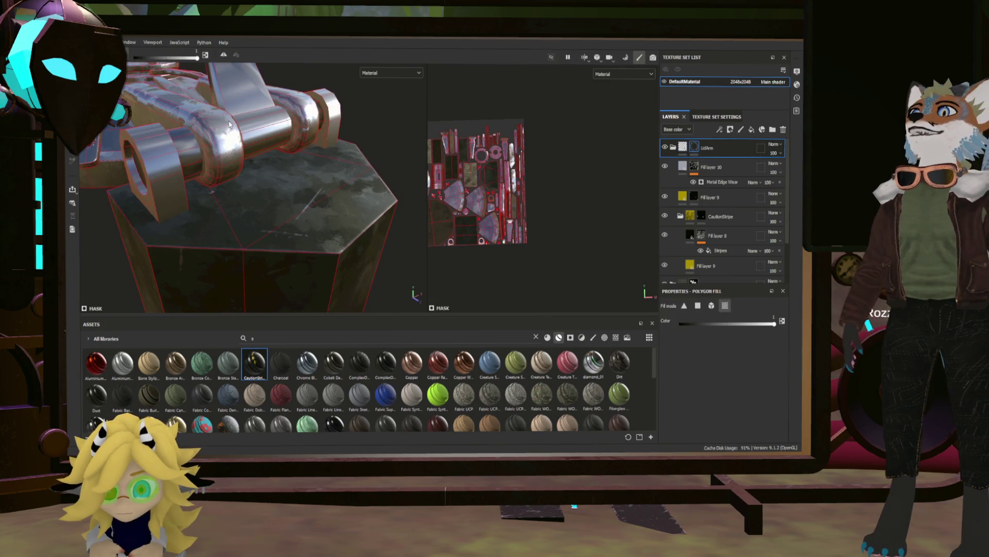
pyautogui.moveTo(229, 124)
pyautogui.keyDown('alt'); pyautogui.mouseDown()
pyautogui.moveTo(272, 97)
pyautogui.moveTo(253, 97)
pyautogui.moveTo(289, 121)
pyautogui.moveTo(338, 120)
pyautogui.moveTo(356, 106)
pyautogui.moveTo(187, 117)
pyautogui.moveTo(165, 93)
pyautogui.moveTo(258, 154)
pyautogui.mouseUp(); pyautogui.keyUp('alt')
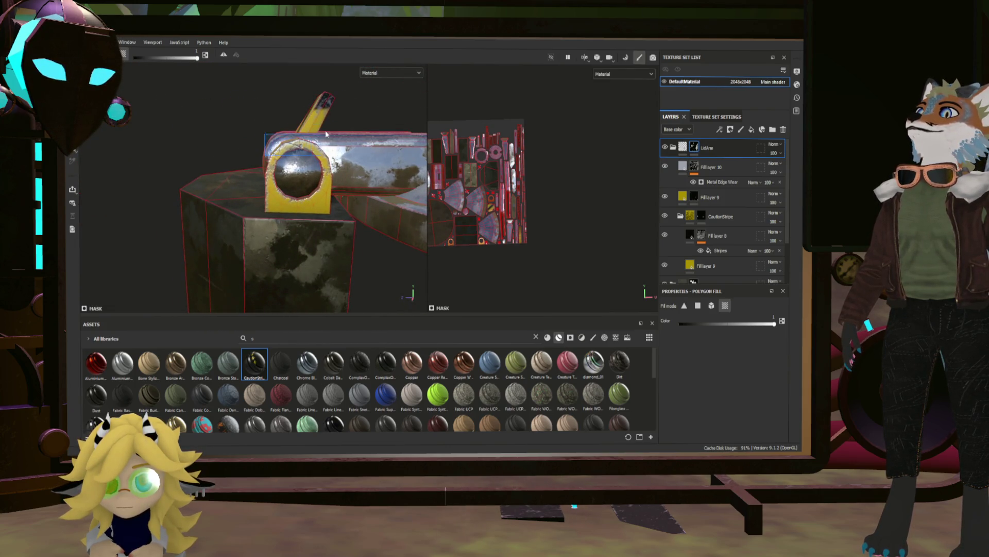
pyautogui.moveTo(343, 101)
pyautogui.keyDown('alt'); pyautogui.mouseDown()
pyautogui.moveTo(325, 107)
pyautogui.moveTo(407, 154)
pyautogui.moveTo(275, 114)
pyautogui.moveTo(361, 218)
pyautogui.mouseUp(); pyautogui.keyUp('alt')
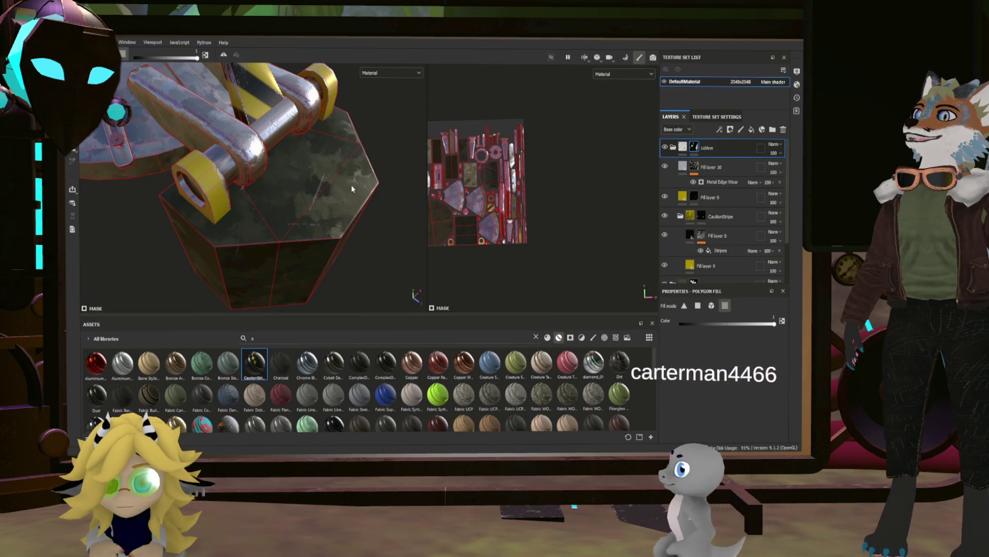
pyautogui.scroll(3, 351, 184)
pyautogui.moveTo(274, 159)
pyautogui.keyDown('alt'); pyautogui.mouseDown()
pyautogui.moveTo(207, 138)
pyautogui.moveTo(143, 137)
pyautogui.moveTo(167, 138)
pyautogui.moveTo(273, 197)
pyautogui.moveTo(272, 213)
pyautogui.moveTo(201, 156)
pyautogui.moveTo(183, 177)
pyautogui.moveTo(365, 196)
pyautogui.moveTo(324, 181)
pyautogui.moveTo(277, 199)
pyautogui.moveTo(335, 184)
pyautogui.moveTo(299, 176)
pyautogui.moveTo(266, 207)
pyautogui.moveTo(379, 165)
pyautogui.moveTo(366, 177)
pyautogui.moveTo(247, 161)
pyautogui.mouseUp(); pyautogui.keyUp('alt')
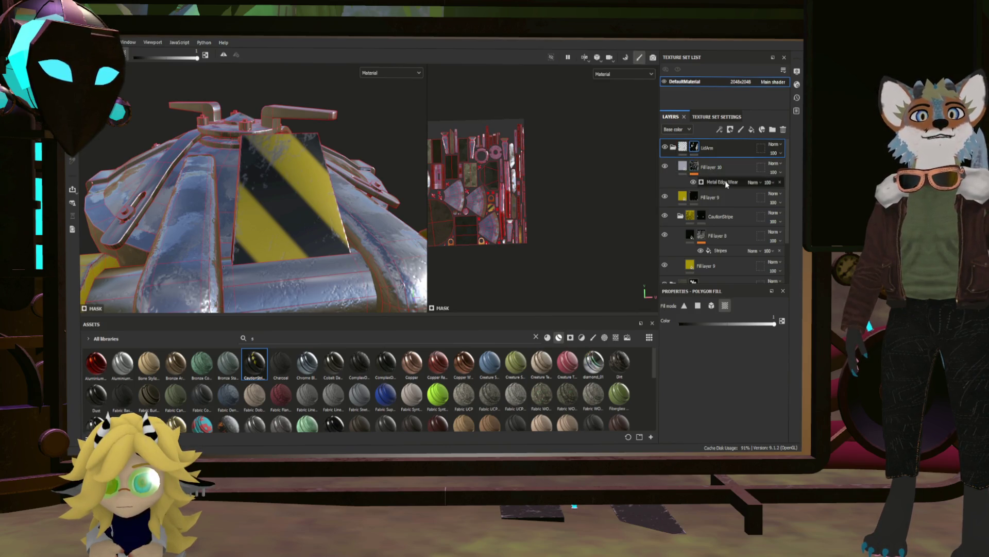
pyautogui.click(699, 167)
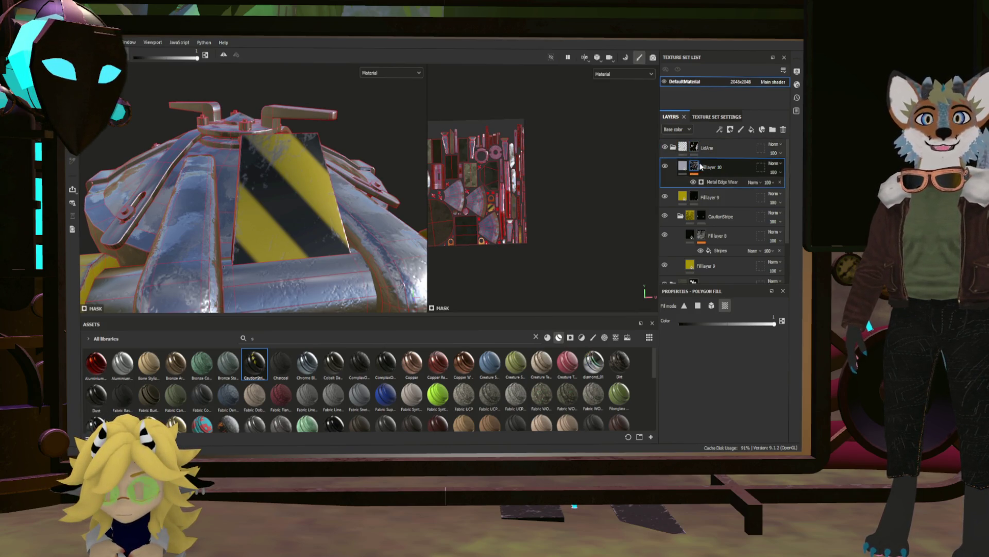
# Add a paint effect to Fill layer 10's mask and switch to the Paint brush.
pyautogui.hotkey('ctrl', 'p')
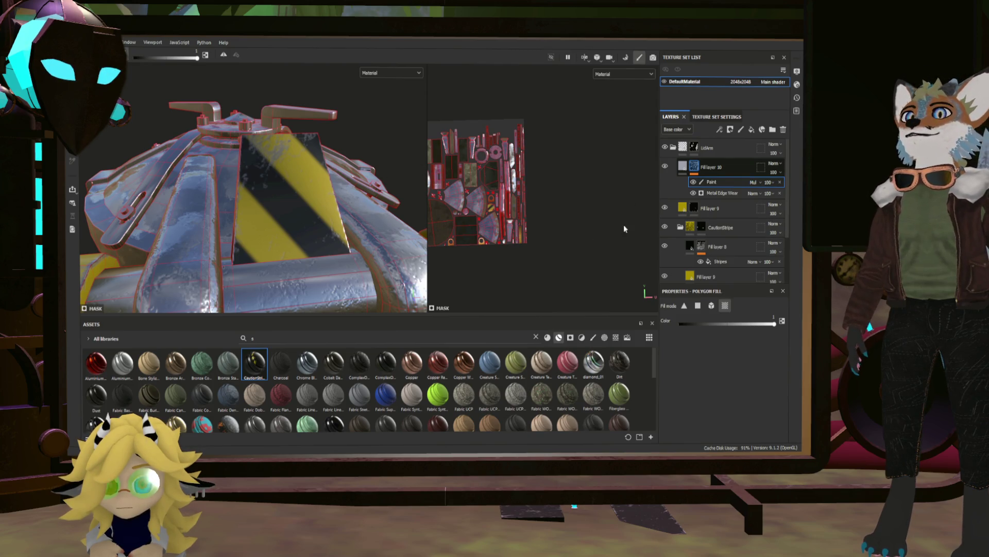
pyautogui.press('1')
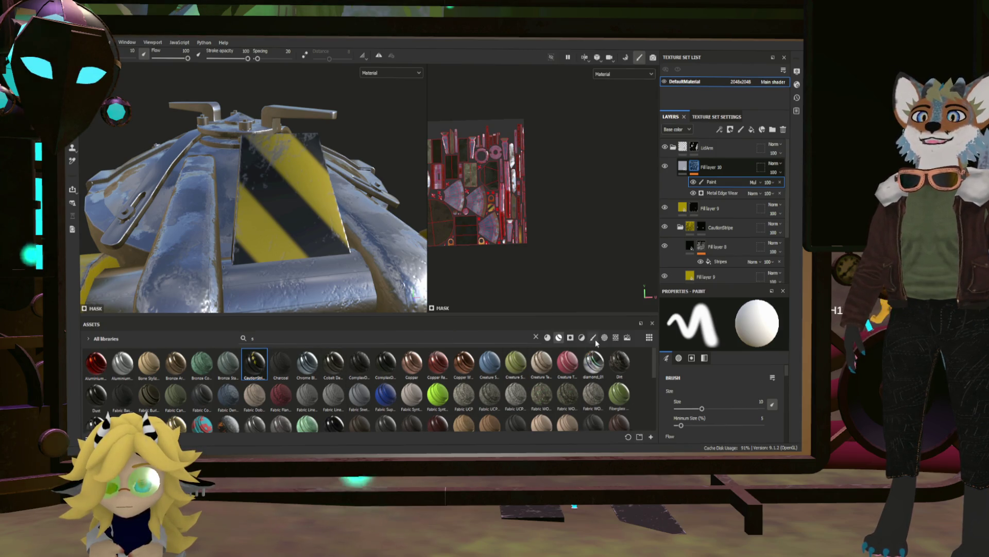
pyautogui.click(570, 338)
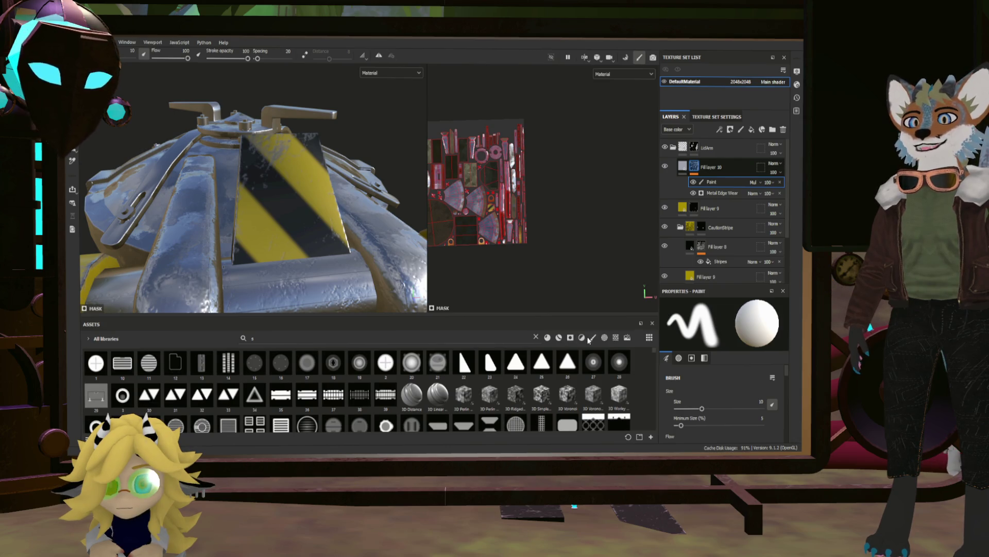
# Choose the Artistic Hair brush from the shelf and set its size to 6.46.
pyautogui.click(592, 338)
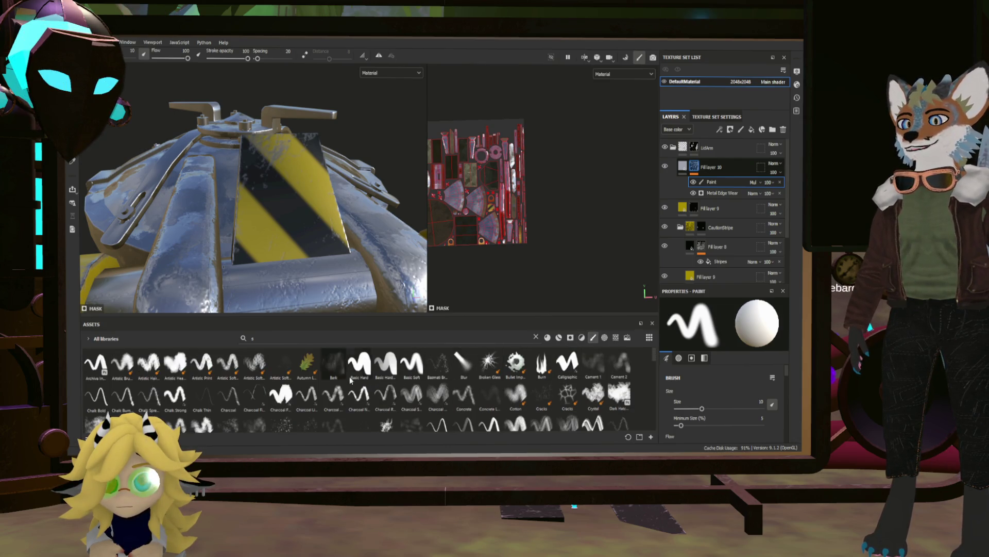
pyautogui.click(158, 375)
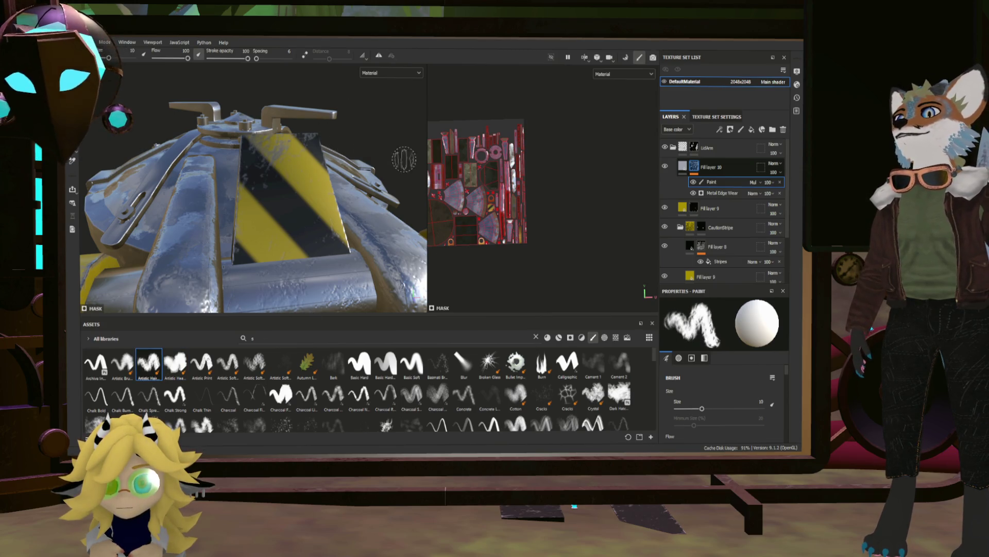
pyautogui.scroll(2, 503, 180)
pyautogui.scroll(8, 505, 216)
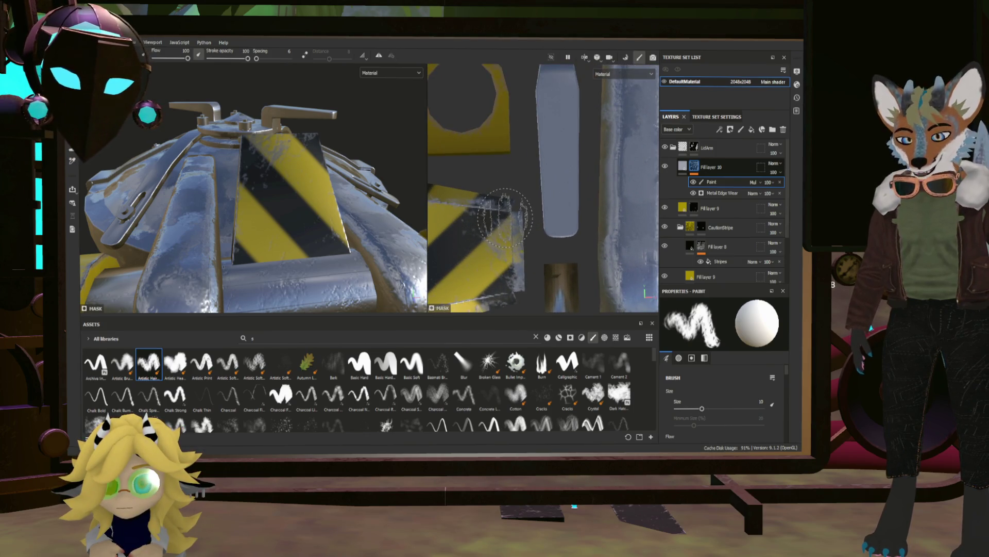
pyautogui.keyDown('ctrl'); pyautogui.moveTo(505, 216); pyautogui.dragTo(513, 231, button='right'); pyautogui.keyUp('ctrl')
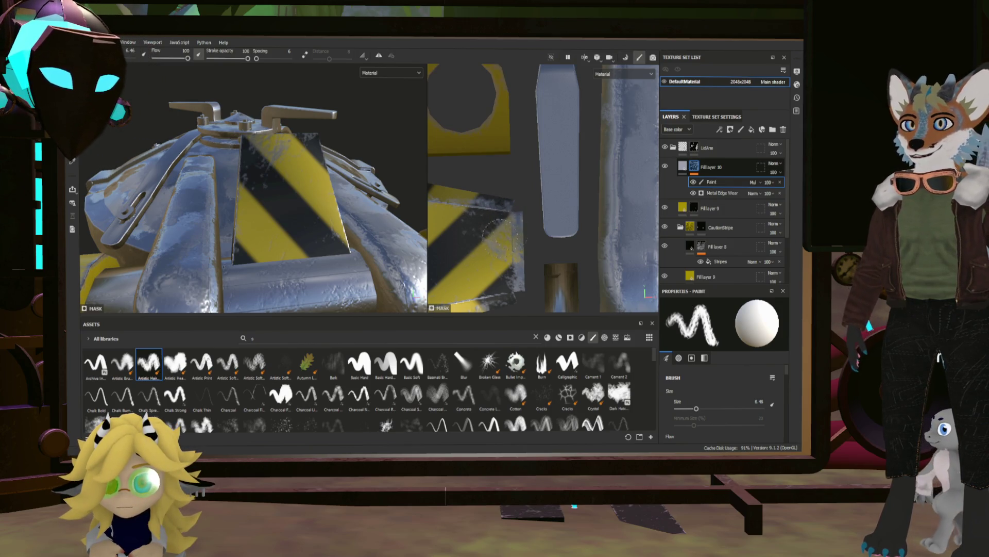
# Keep white as the paint colour and set the paint effect's blend mode to Overlay.
pyautogui.press('x')
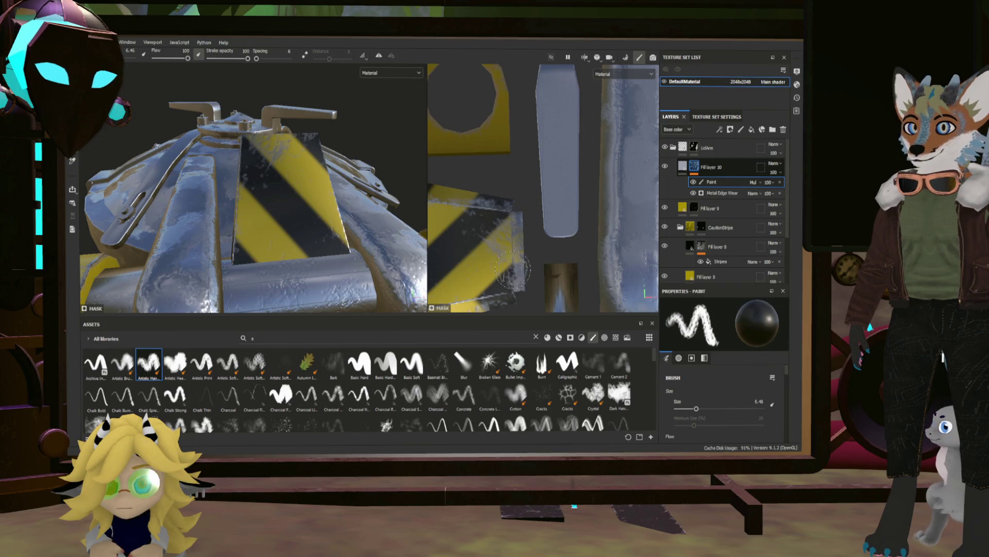
pyautogui.press('x')
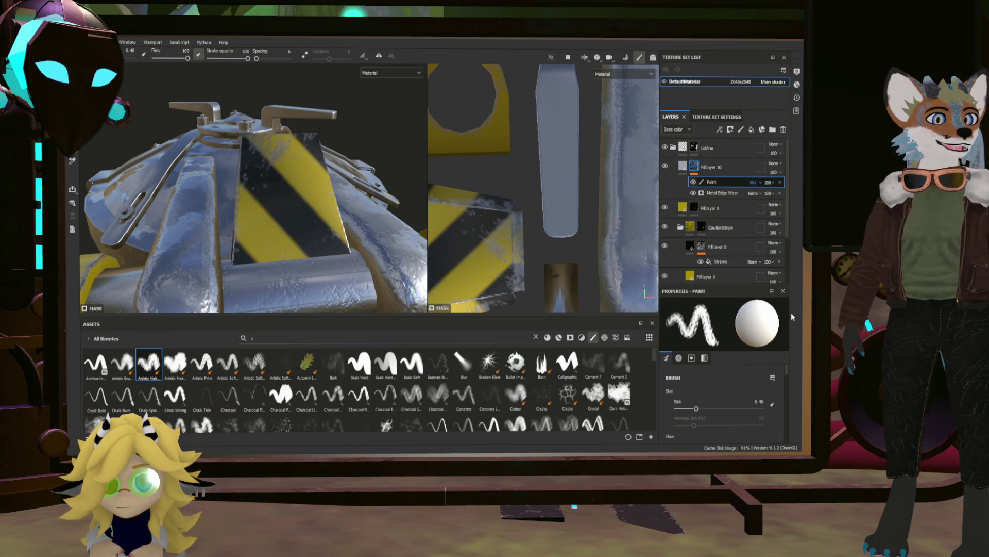
pyautogui.hotkey('alt', 'shift', 'o')
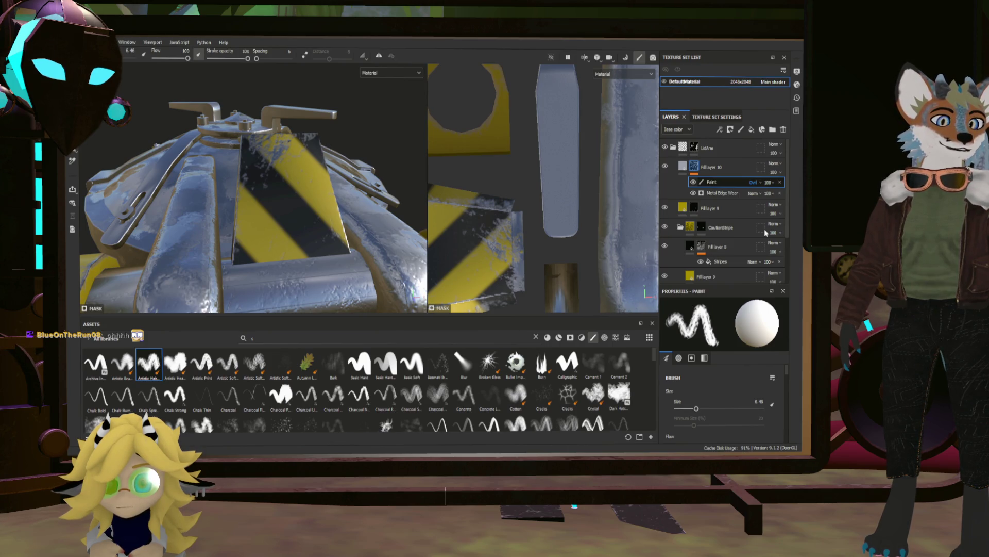
# Try the Paint effect's blend mode as Replace and Disable, ending on Replace.
pyautogui.click(753, 182)
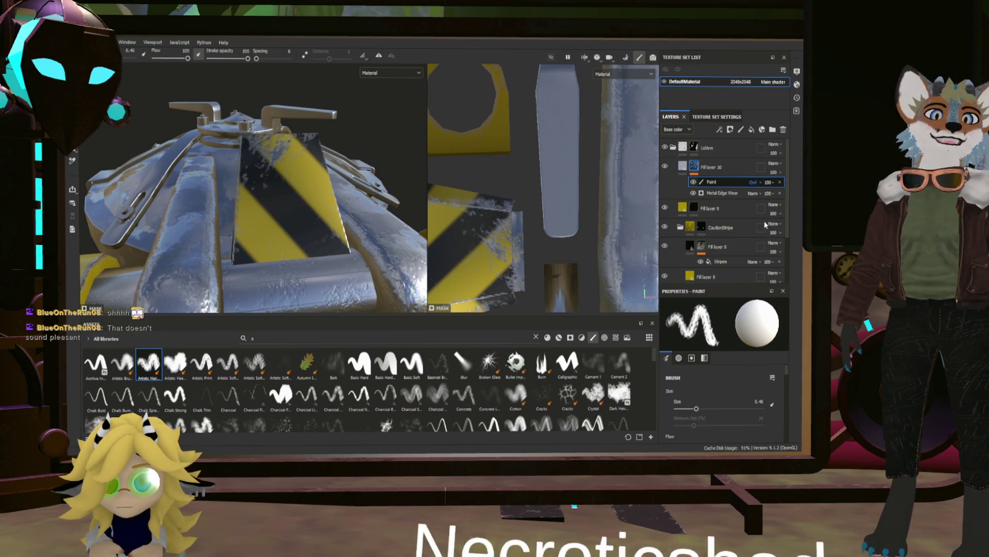
pyautogui.click(765, 210)
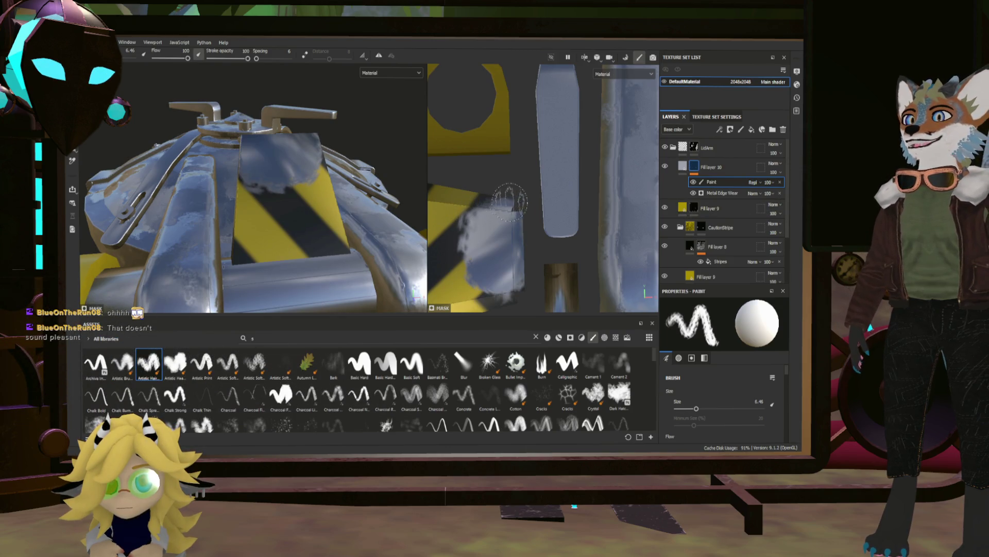
pyautogui.hotkey('ctrl', 'z')
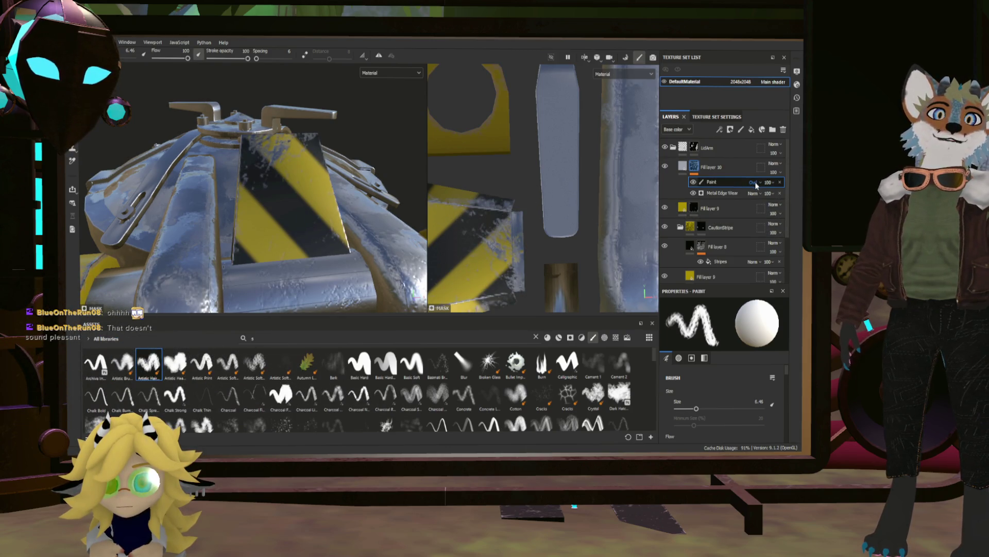
pyautogui.click(761, 182)
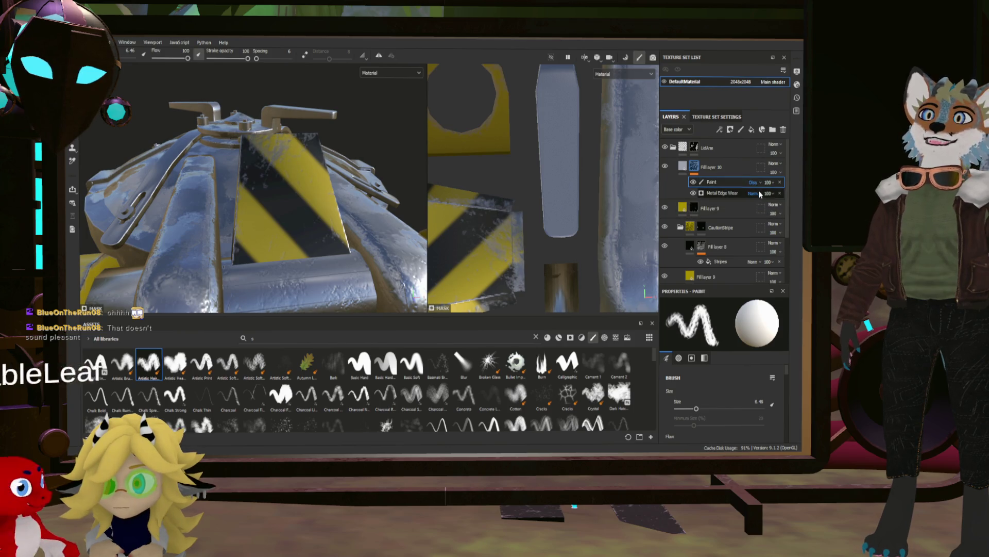
pyautogui.click(772, 207)
pyautogui.click(760, 182)
pyautogui.click(743, 212)
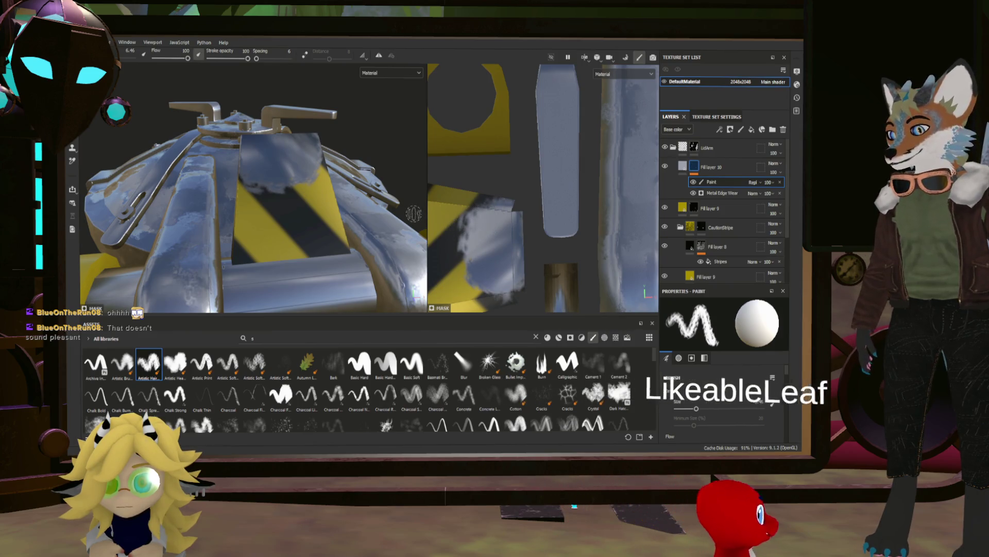
# Brush a metal patch over the caution stripes in the UV view, then reset blending to Replace.
pyautogui.moveTo(455, 185); pyautogui.dragTo(507, 280)
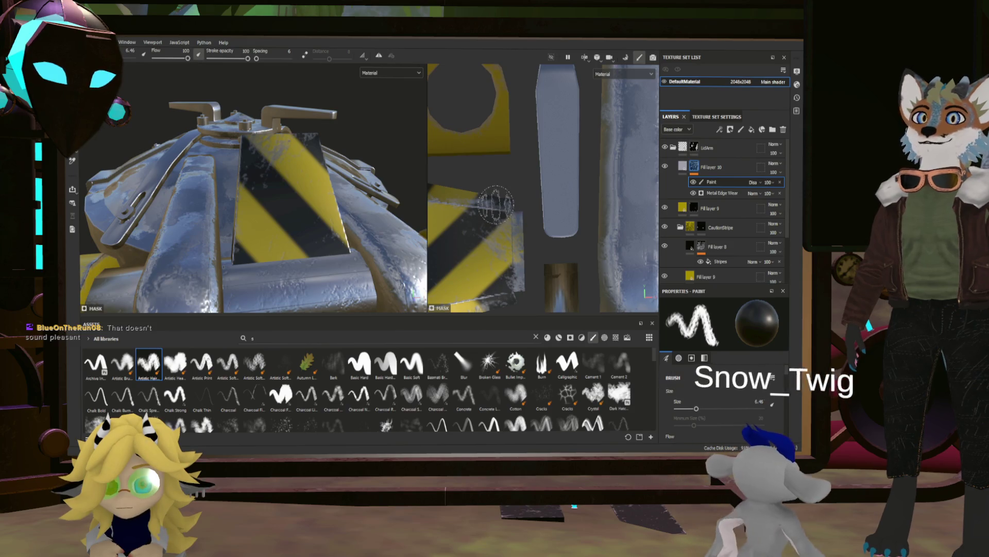
pyautogui.click(753, 182)
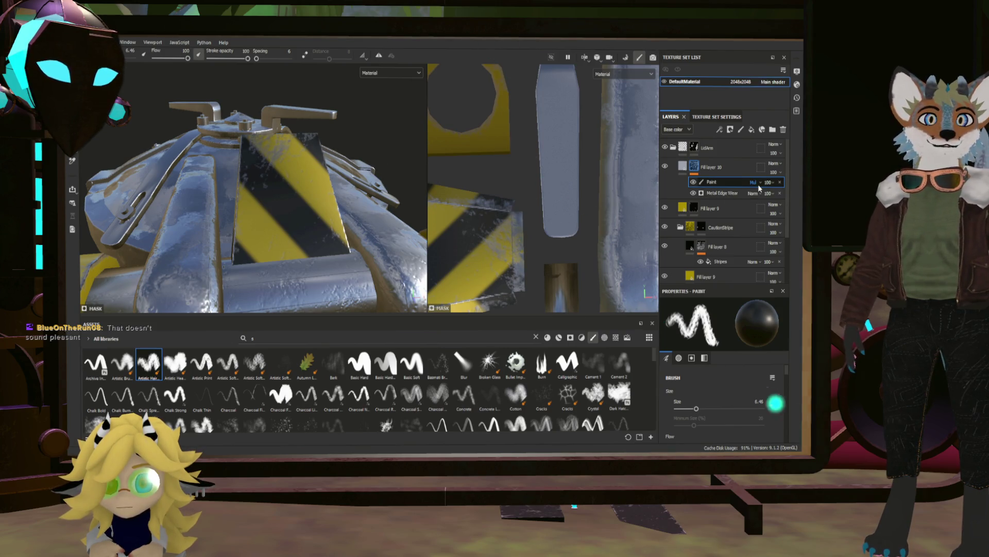
pyautogui.click(758, 184)
pyautogui.click(772, 207)
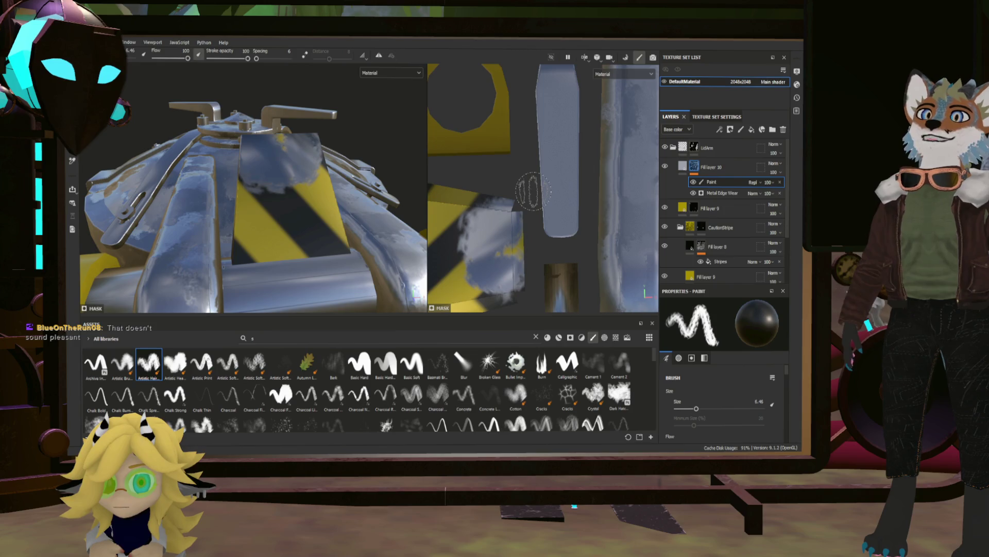
# Cycle viewport channels back to Material, then paint worn bare-metal patches onto the stripe panel.
pyautogui.press('c')
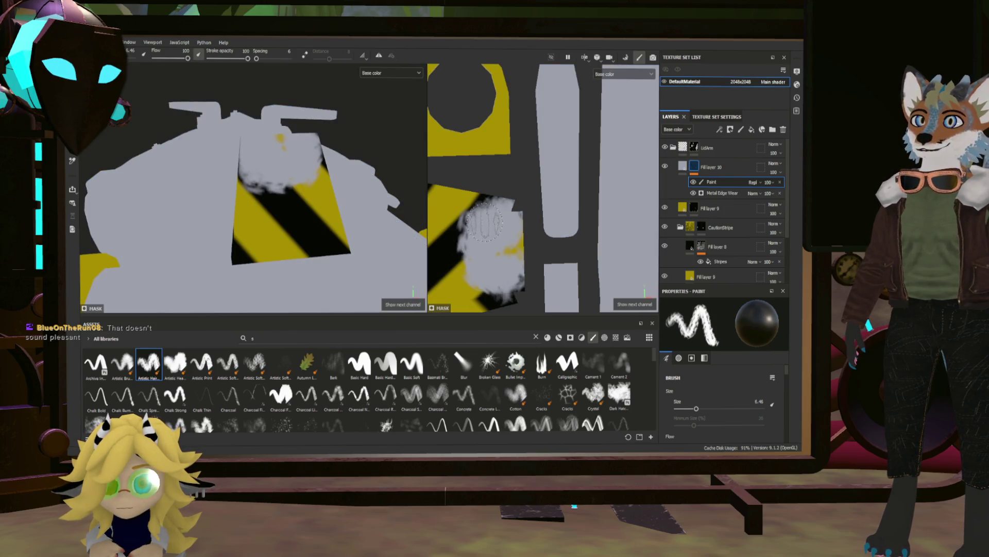
pyautogui.press('c')
pyautogui.press('c')
pyautogui.press('c')
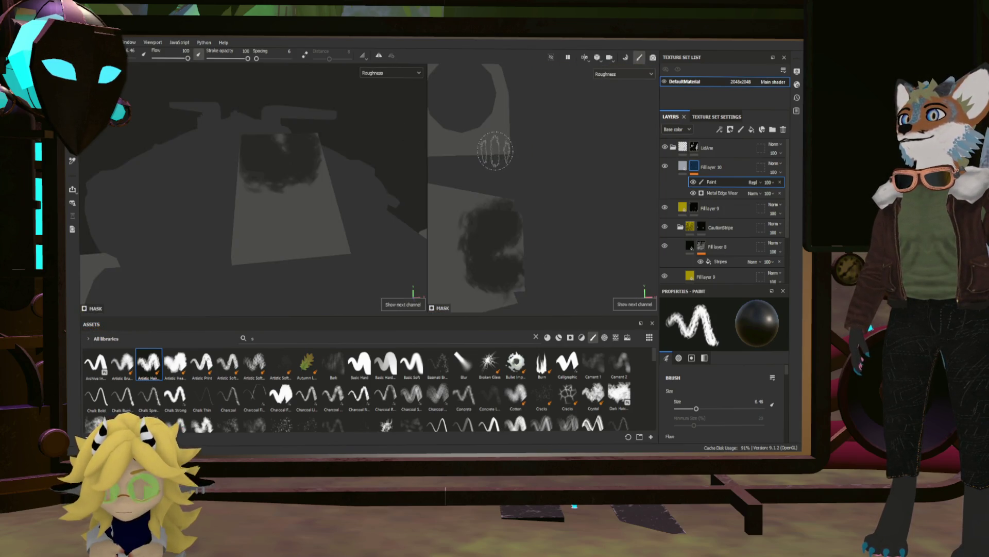
pyautogui.press('c')
pyautogui.press('c')
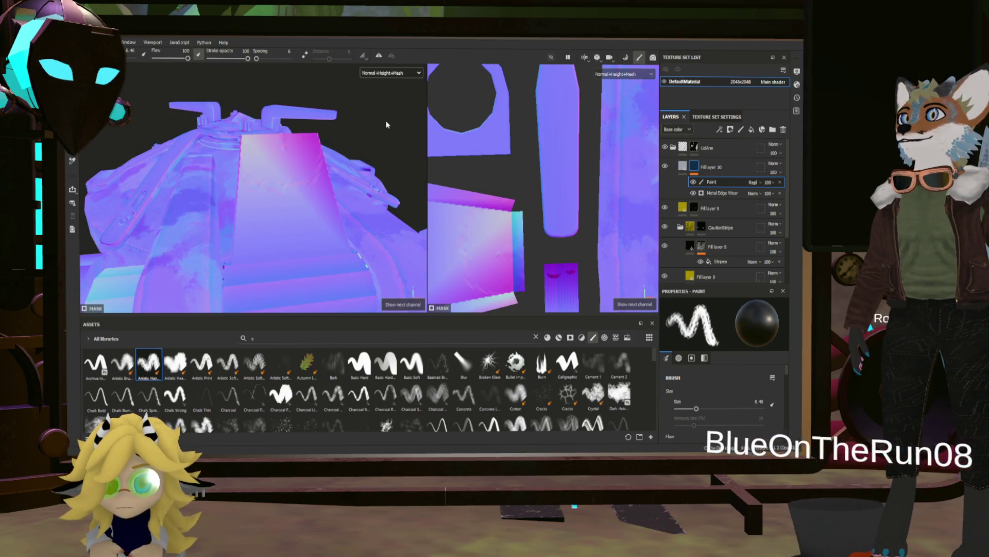
pyautogui.press('m')
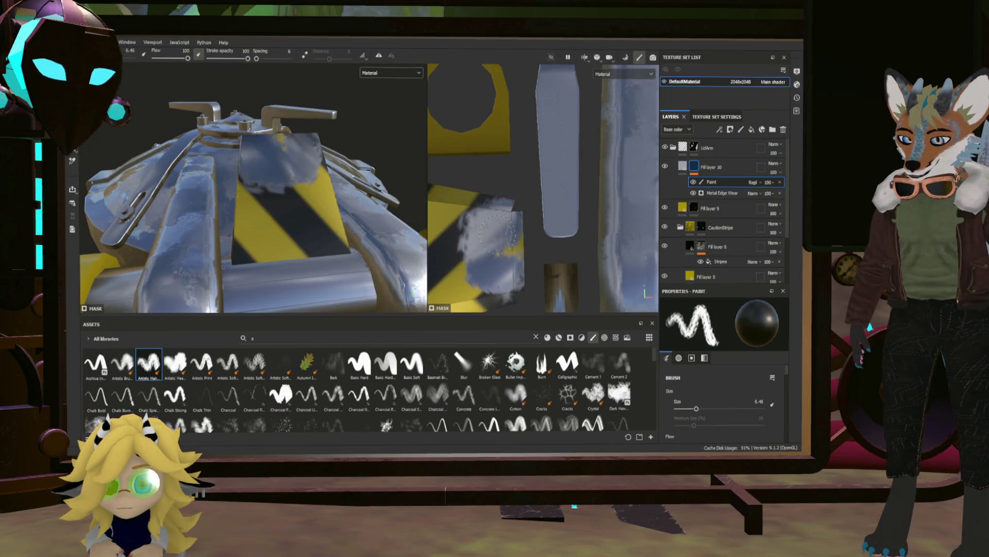
pyautogui.moveTo(497, 234)
pyautogui.mouseDown()
pyautogui.moveTo(459, 229)
pyautogui.moveTo(464, 222)
pyautogui.moveTo(473, 224)
pyautogui.moveTo(466, 243)
pyautogui.mouseUp()
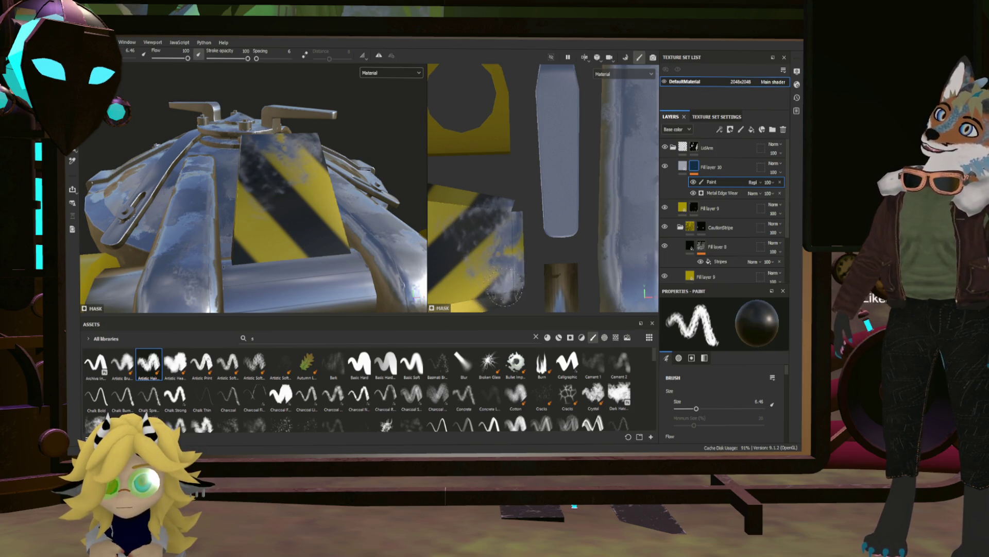
pyautogui.press('x')
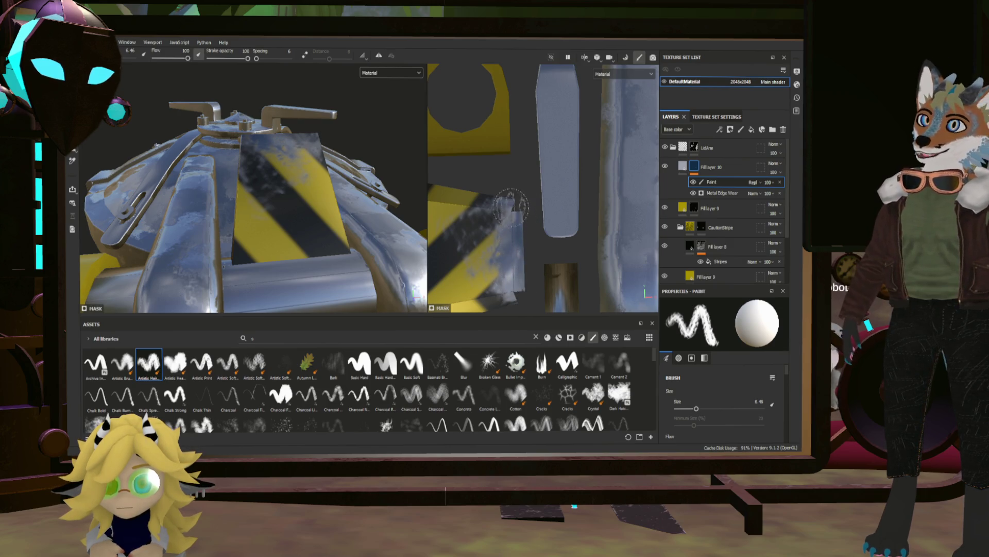
# Paint more light worn-metal patches on the stripe panel, toggling between black and white.
pyautogui.press('x')
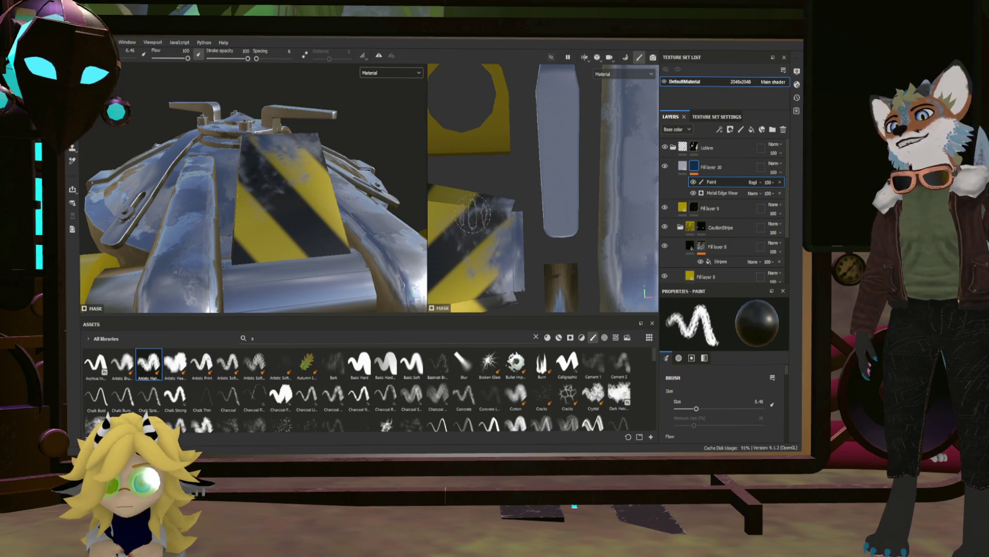
pyautogui.press('x')
pyautogui.moveTo(493, 219); pyautogui.dragTo(501, 229)
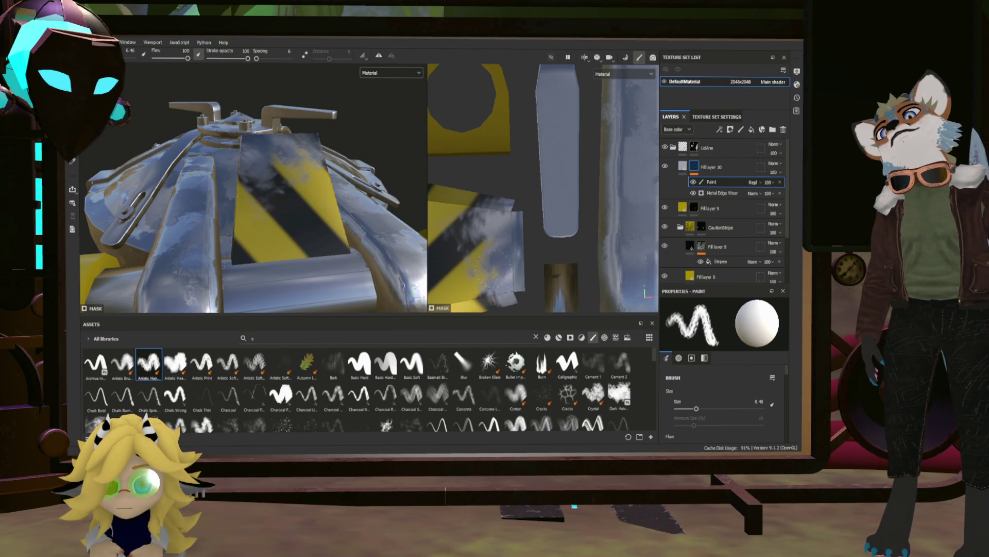
pyautogui.press('x')
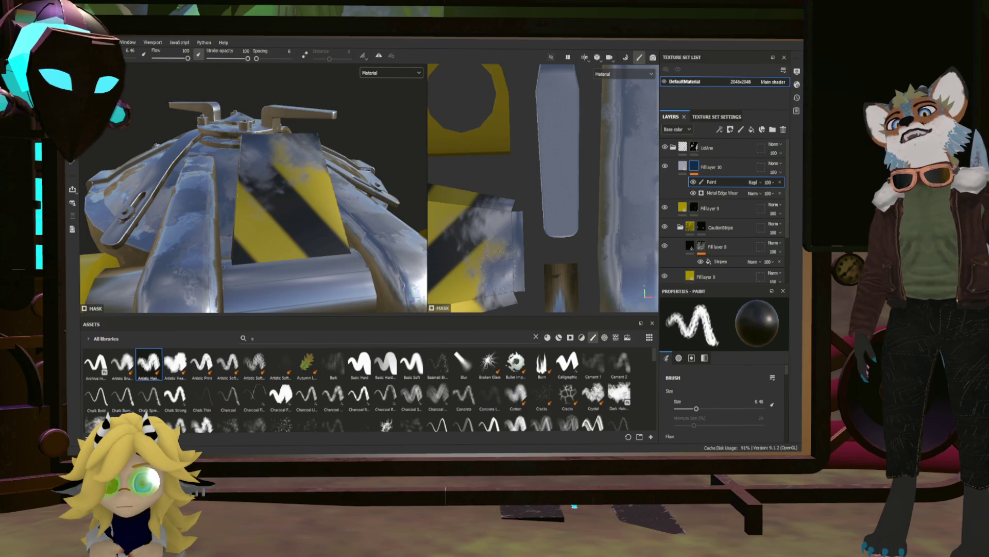
pyautogui.press('x')
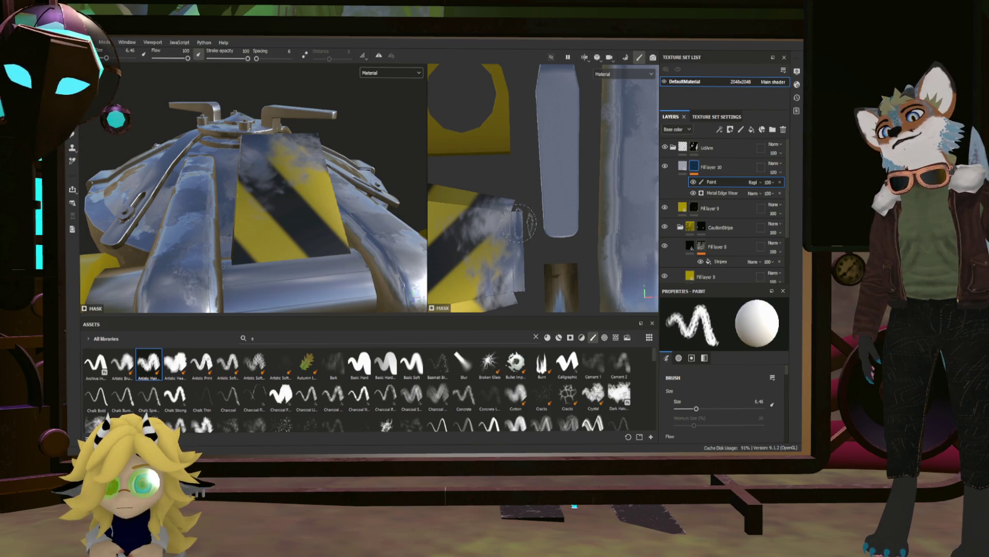
pyautogui.press('x')
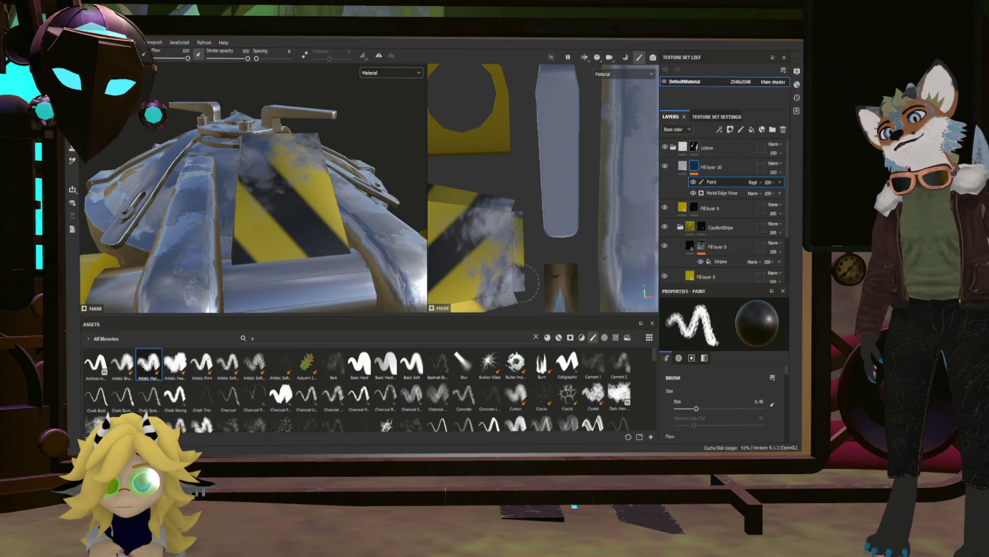
pyautogui.press('x')
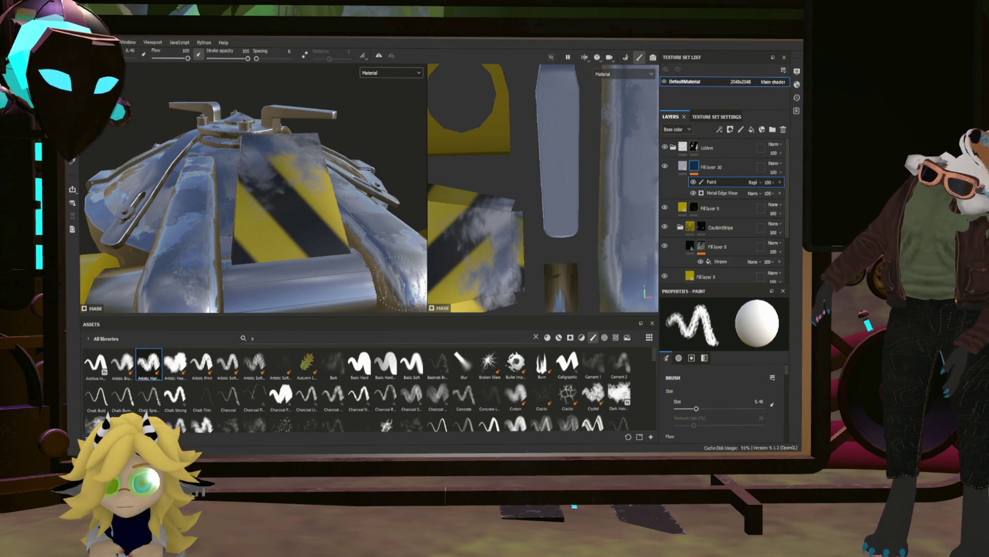
pyautogui.moveTo(399, 283)
pyautogui.keyDown('alt'); pyautogui.mouseDown()
pyautogui.moveTo(345, 211)
pyautogui.moveTo(330, 170)
pyautogui.moveTo(403, 196)
pyautogui.moveTo(155, 183)
pyautogui.moveTo(280, 236)
pyautogui.moveTo(187, 199)
pyautogui.moveTo(254, 216)
pyautogui.moveTo(292, 271)
pyautogui.moveTo(294, 194)
pyautogui.moveTo(316, 247)
pyautogui.moveTo(283, 244)
pyautogui.moveTo(380, 232)
pyautogui.mouseUp(); pyautogui.keyUp('alt')
pyautogui.scroll(-4, 479, 235)
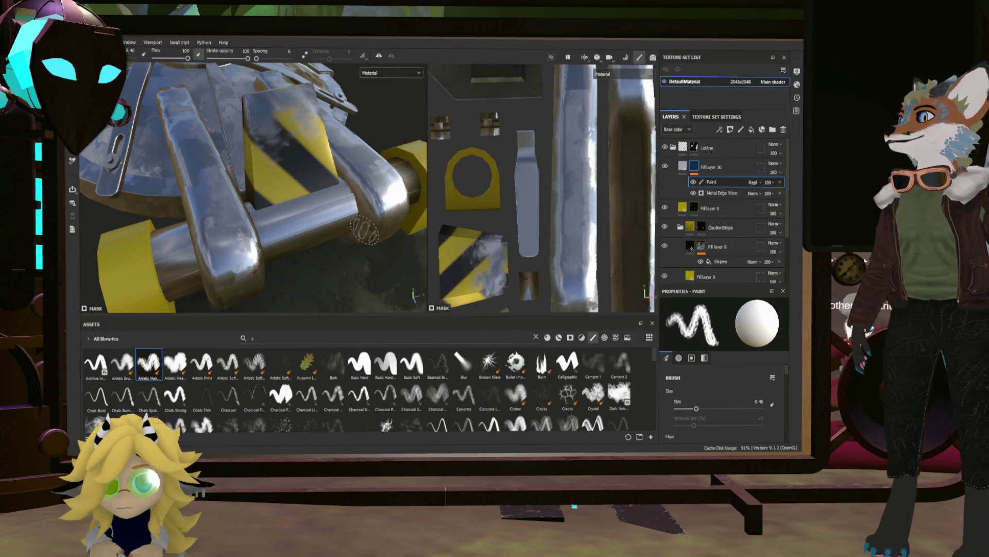
# Select the LidArm folder and switch to Polygon Fill, viewing the lid closer and tilted.
pyautogui.scroll(-5, 365, 227)
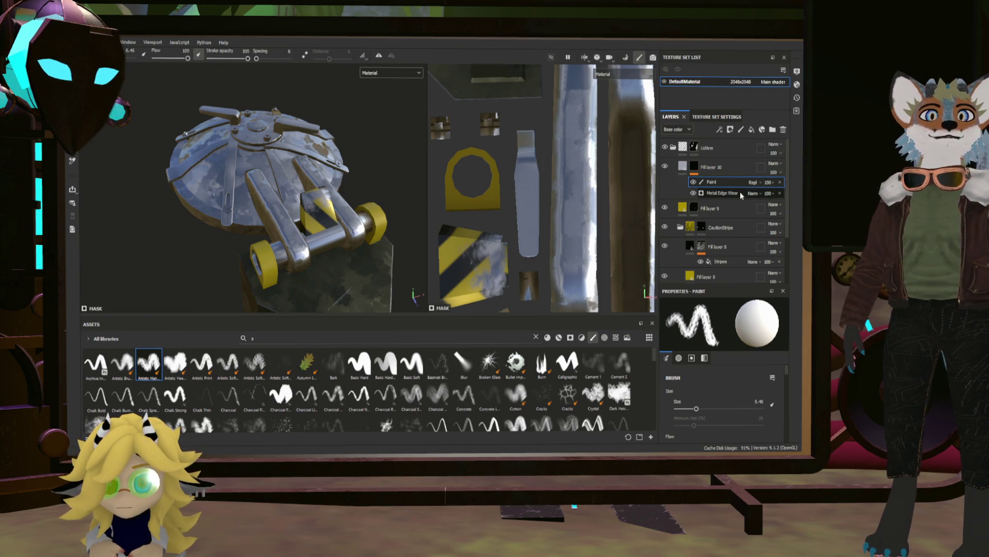
pyautogui.click(731, 149)
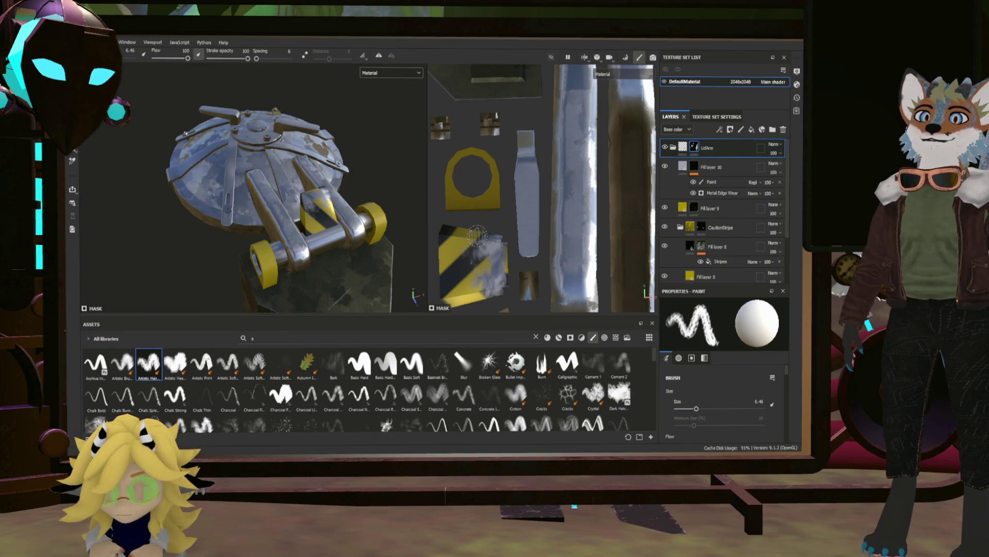
pyautogui.press('4')
pyautogui.scroll(3, 381, 214)
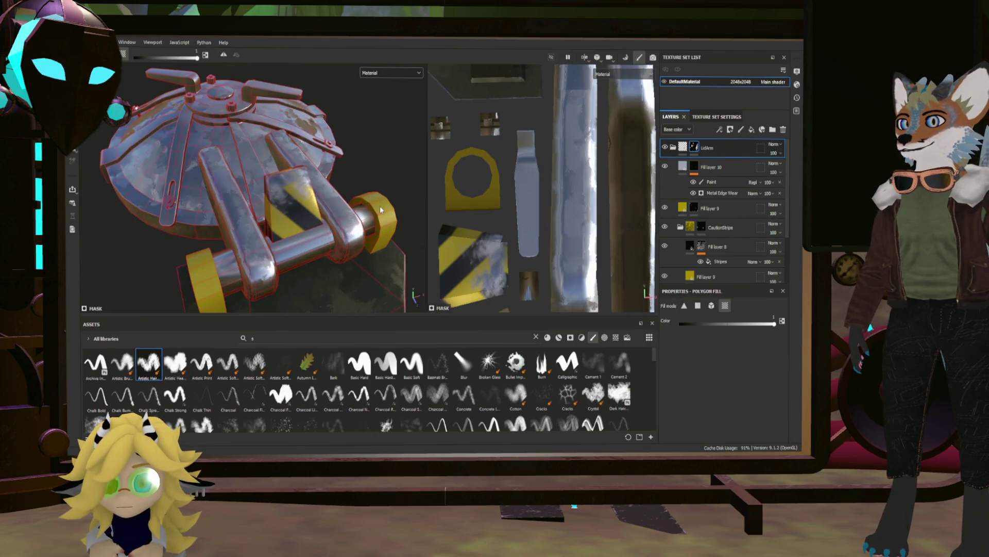
pyautogui.keyDown('alt'); pyautogui.moveTo(389, 202); pyautogui.dragTo(401, 195); pyautogui.keyUp('alt')
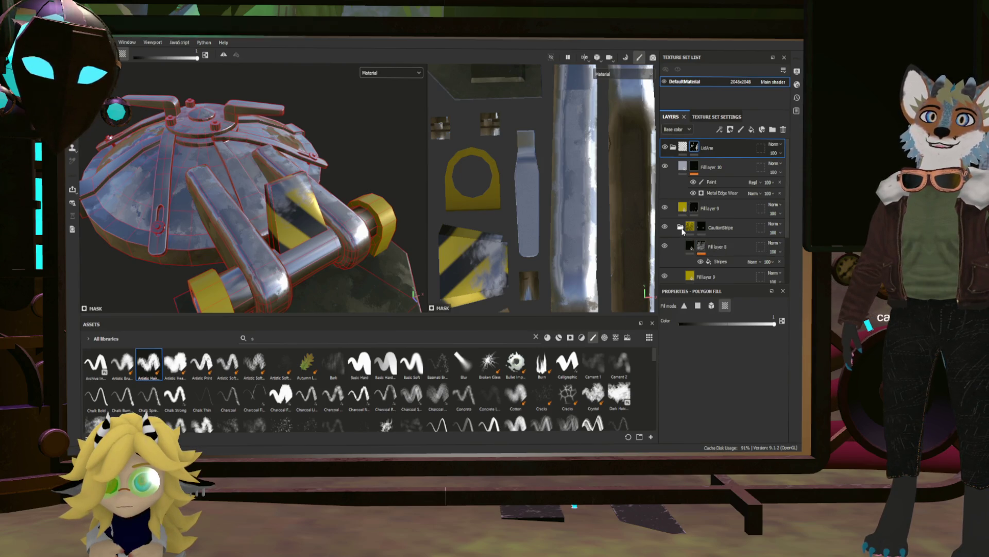
# Select CautionStripe, then open the Metal Edge Wear generator settings under Fill layer 10.
pyautogui.click(721, 227)
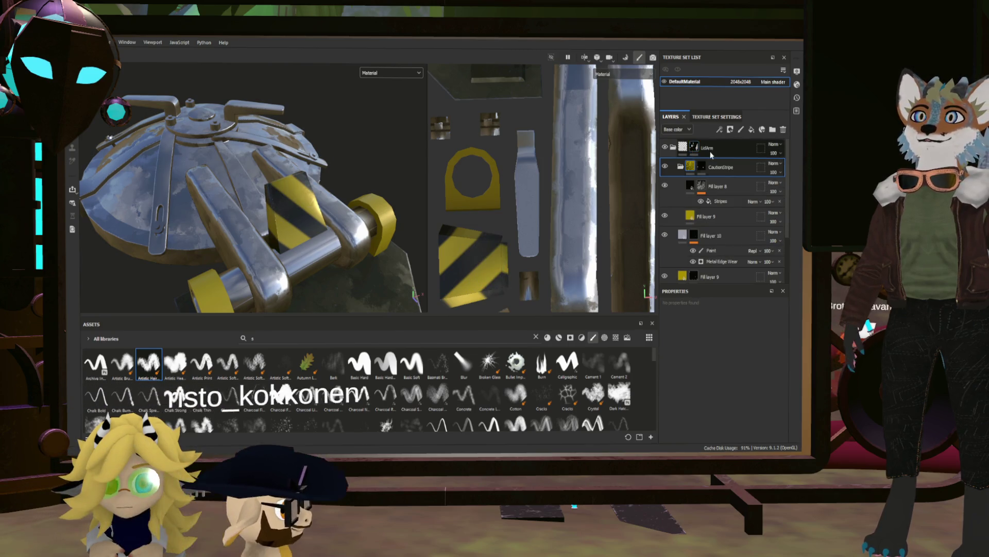
pyautogui.click(673, 147)
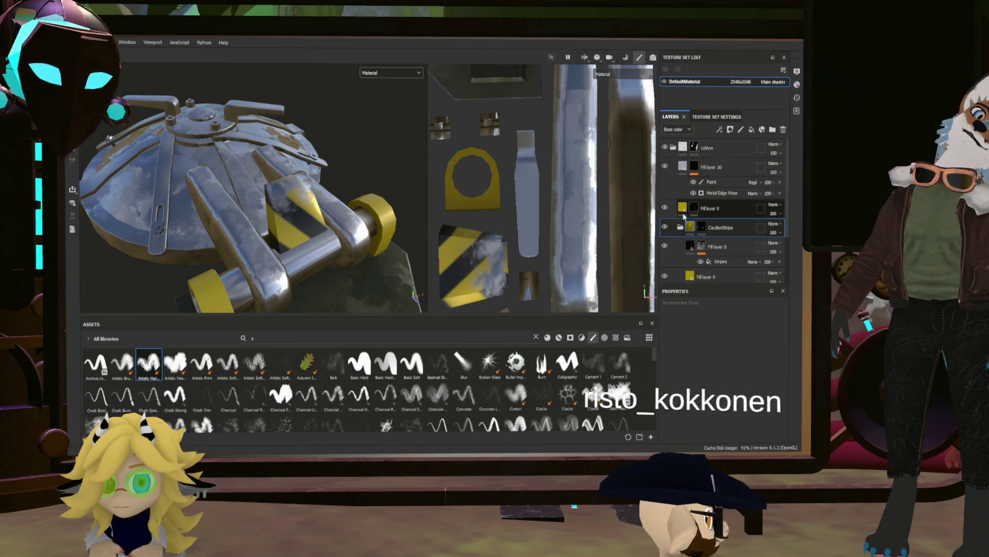
pyautogui.click(673, 147)
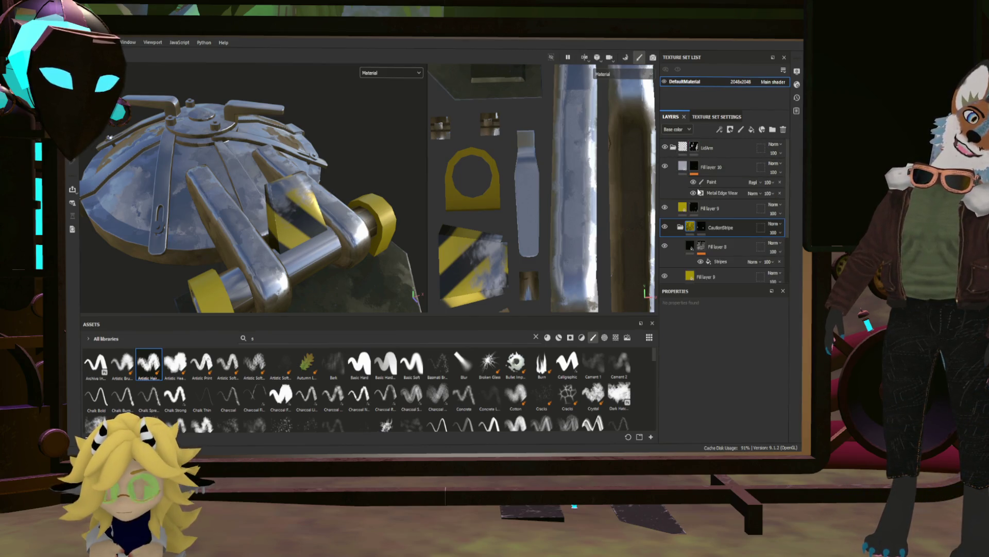
pyautogui.click(694, 166)
pyautogui.click(726, 192)
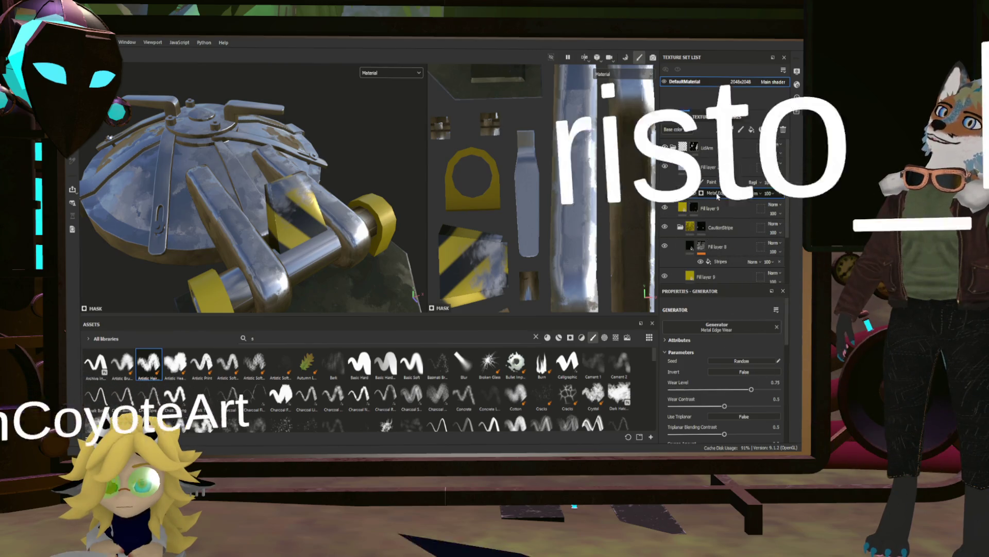
# Hide and delete Fill layer 10's Paint effect, then undo the deletion.
pyautogui.click(694, 182)
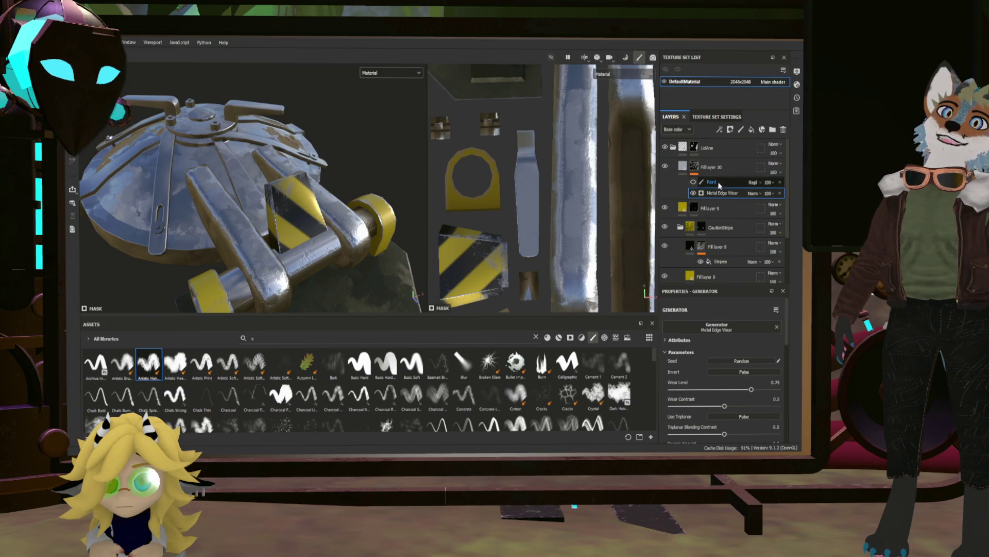
pyautogui.click(719, 183)
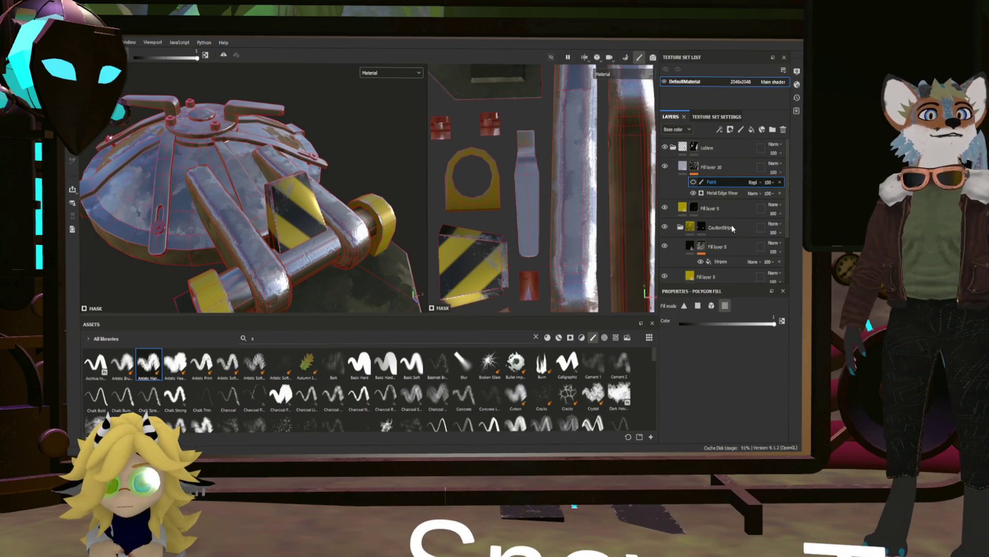
pyautogui.press('Delete')
pyautogui.click(695, 167)
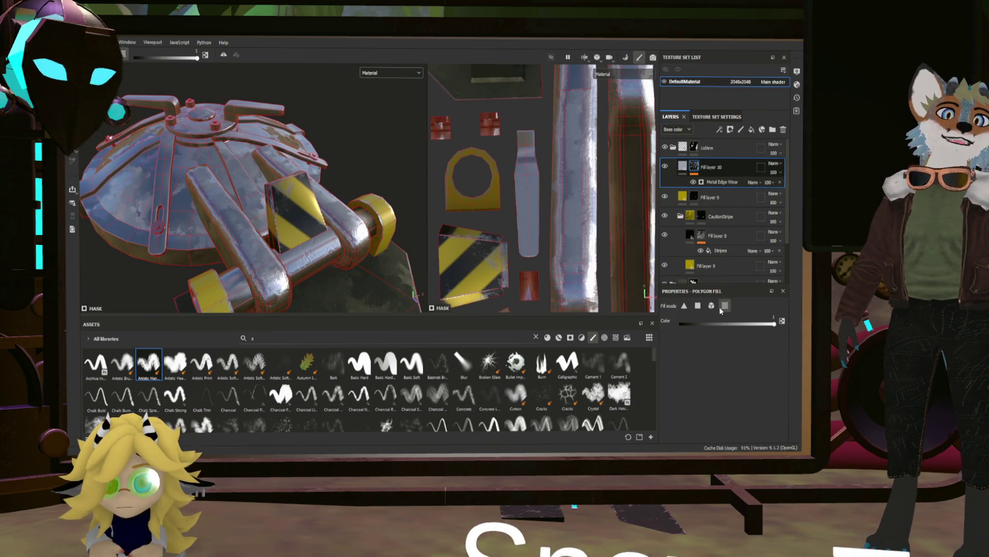
pyautogui.hotkey('ctrl', 'z')
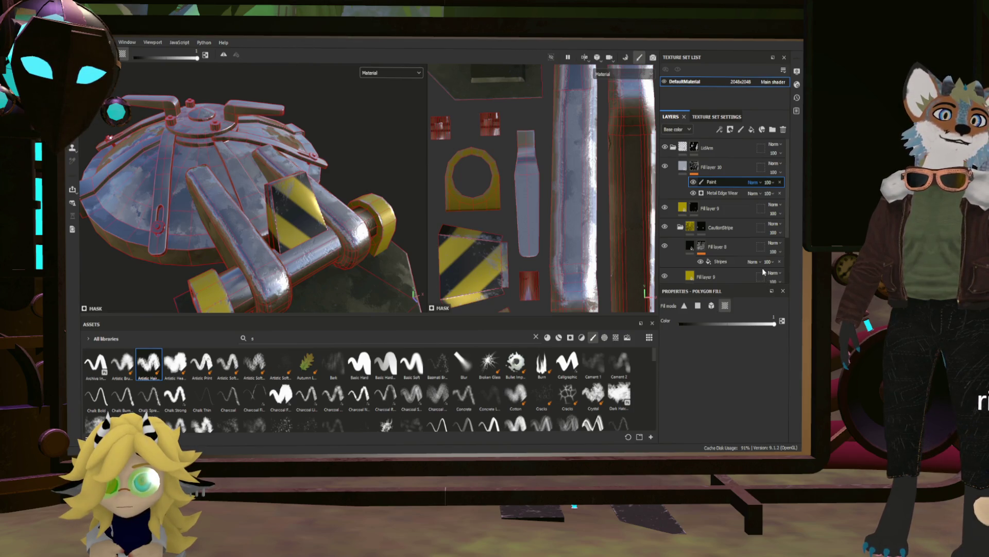
pyautogui.scroll(3, 286, 166)
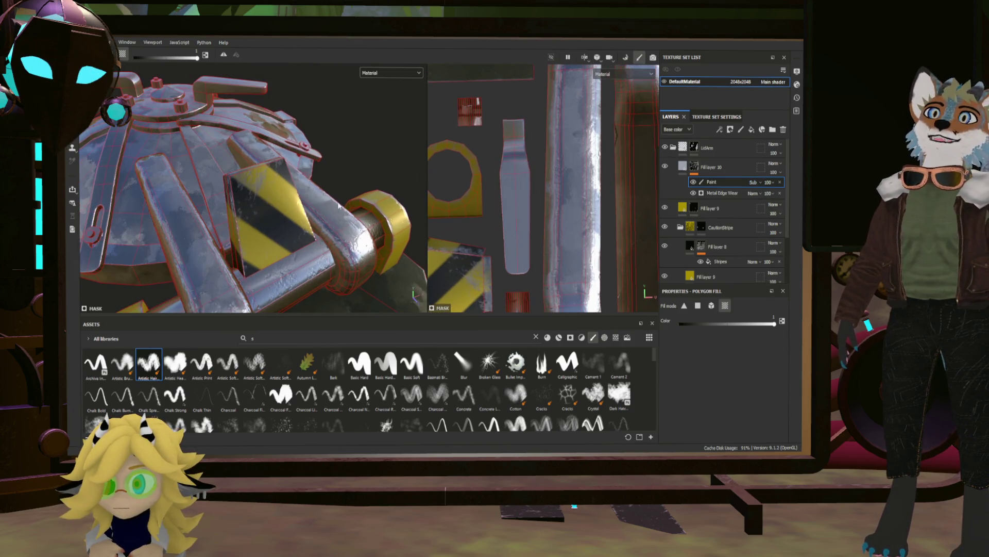
# Paint white wear scratches onto the black stripe with the brush, then swap to black.
pyautogui.scroll(3, 447, 209)
pyautogui.scroll(2, 446, 305)
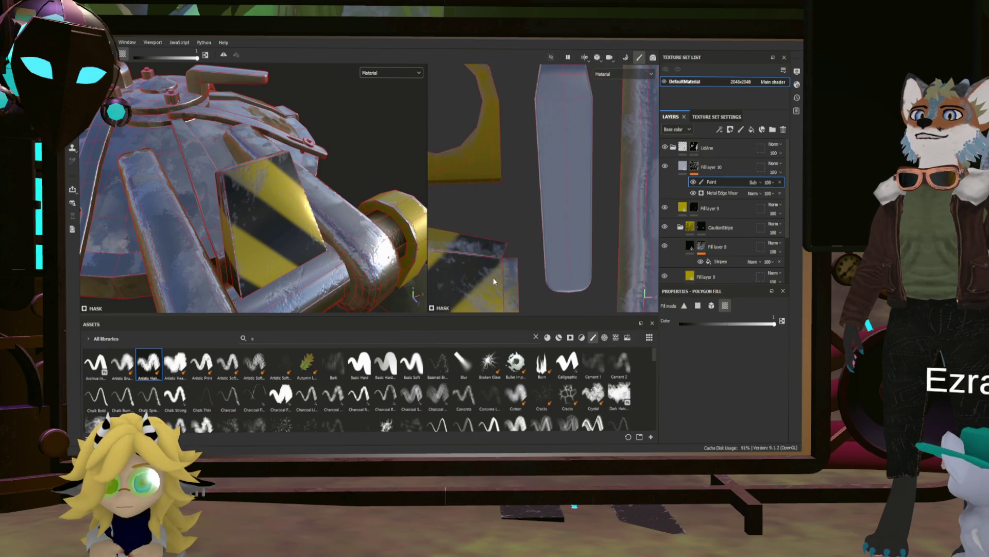
pyautogui.press('1')
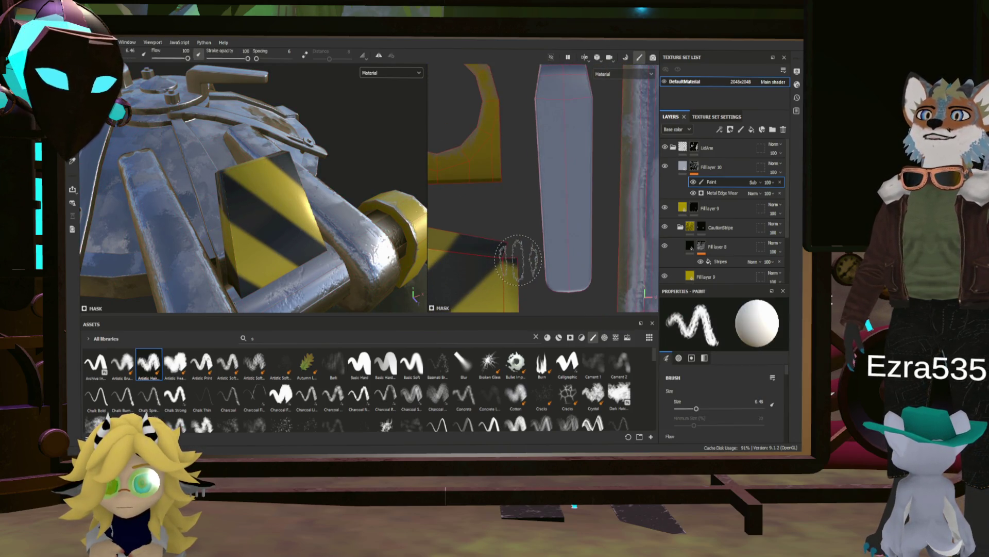
pyautogui.moveTo(464, 260); pyautogui.dragTo(519, 258)
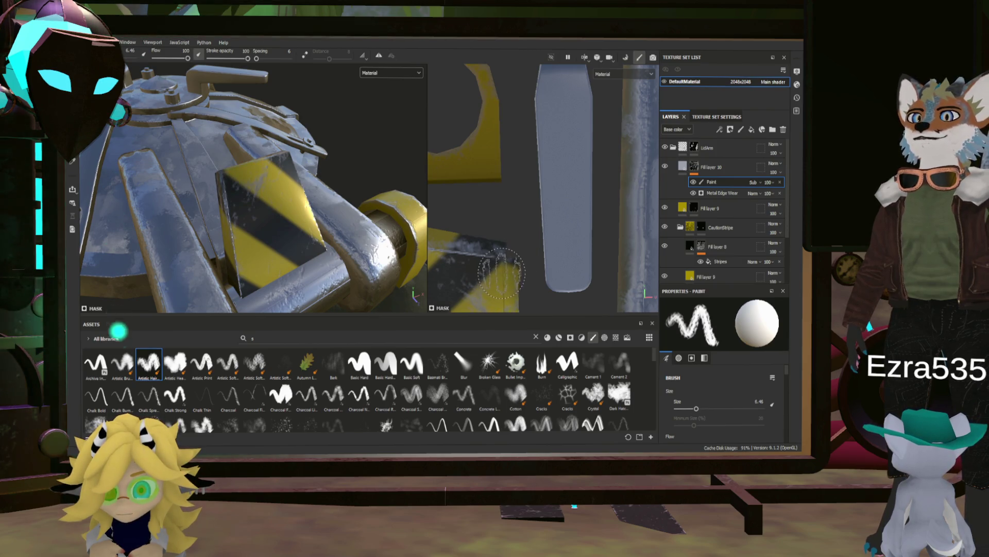
pyautogui.press('x')
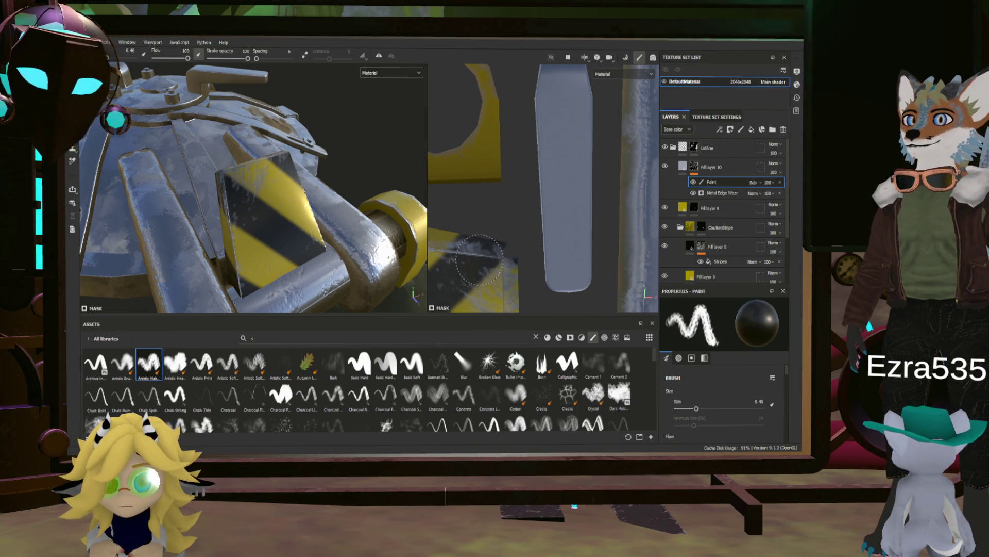
pyautogui.scroll(-4, 498, 264)
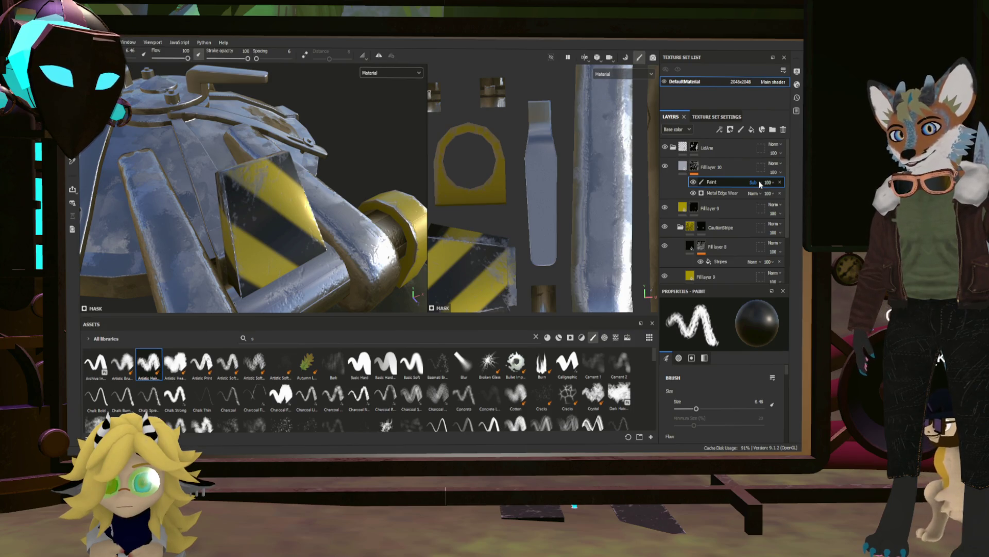
# Cycle the Paint effect's blend mode to Multiply and brush a stroke across the caution-stripe block.
pyautogui.click(759, 180)
pyautogui.click(766, 282)
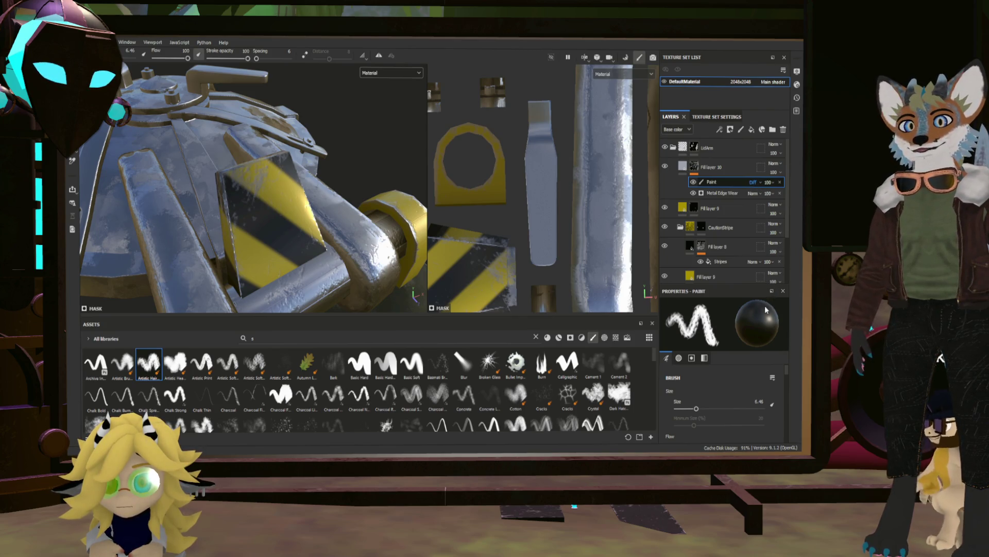
pyautogui.press('Down')
pyautogui.press('Down')
pyautogui.press('Down')
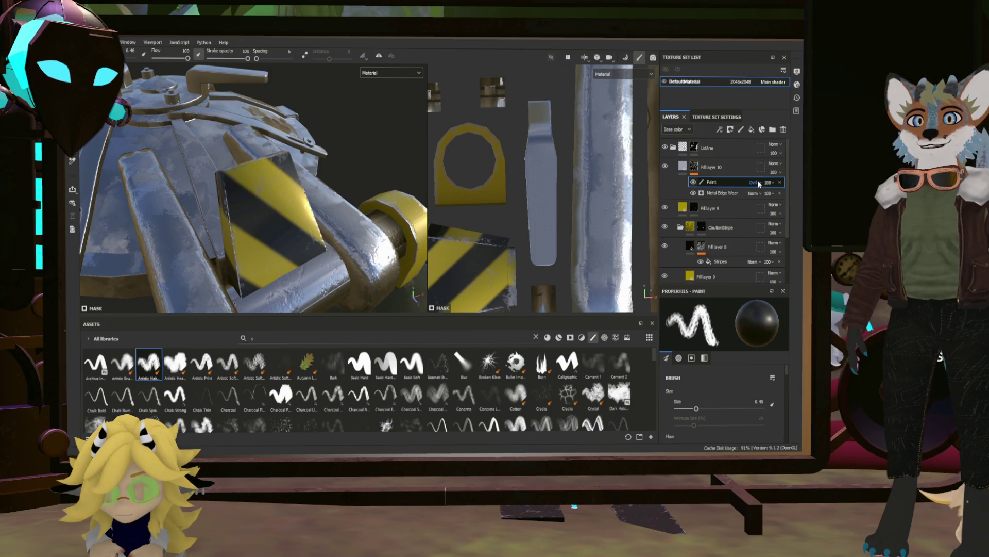
pyautogui.scroll(10, 759, 183)
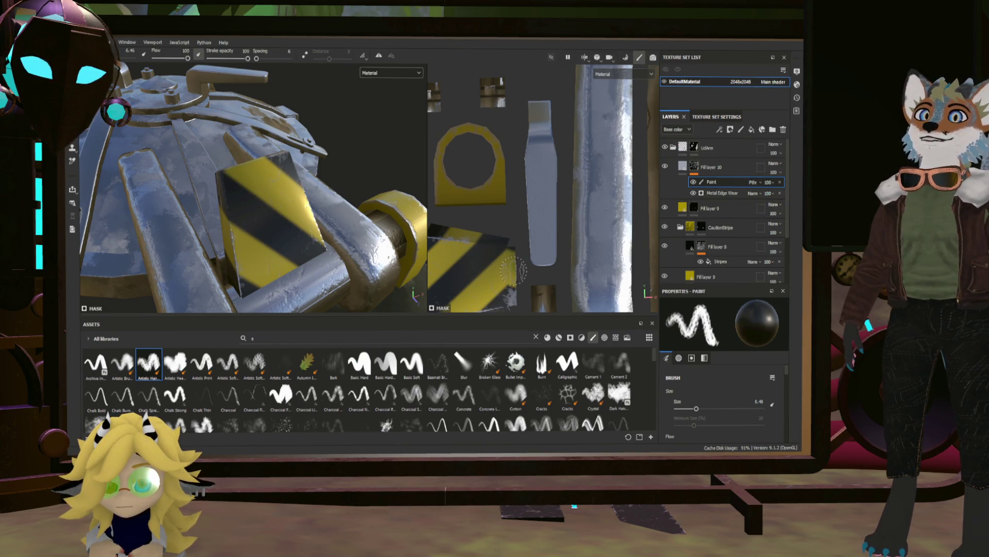
pyautogui.moveTo(505, 274)
pyautogui.mouseDown()
pyautogui.moveTo(498, 247)
pyautogui.moveTo(511, 289)
pyautogui.mouseUp()
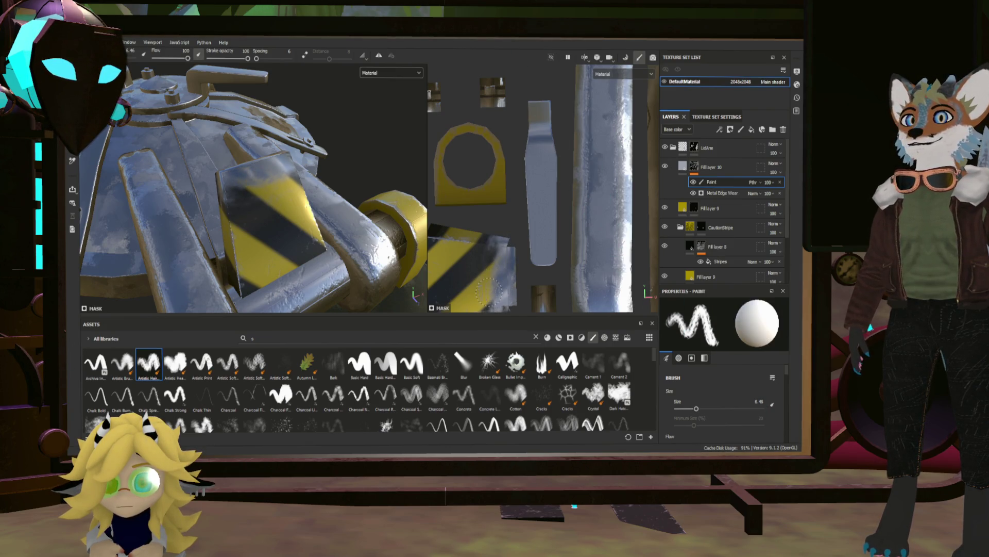
pyautogui.click(693, 170)
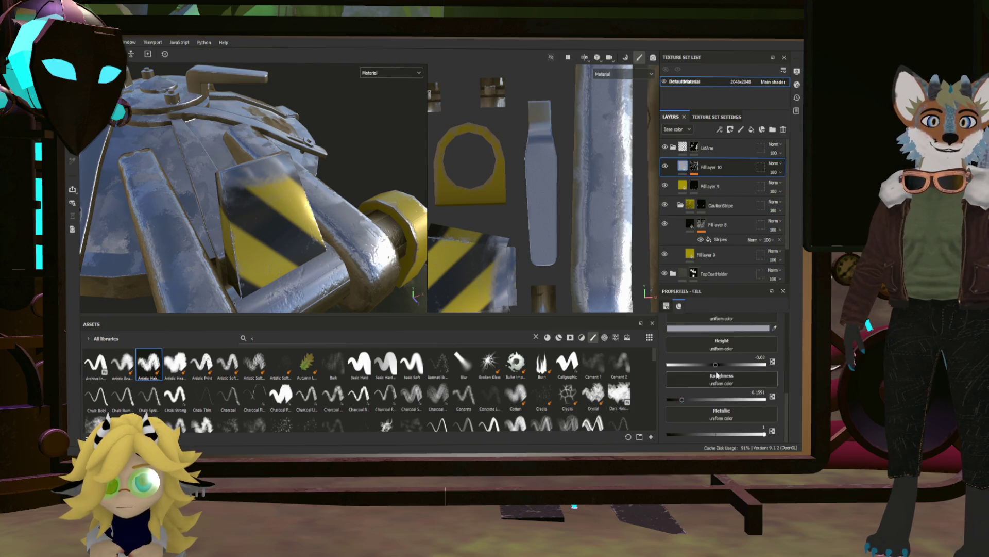
pyautogui.moveTo(714, 363); pyautogui.dragTo(714, 360)
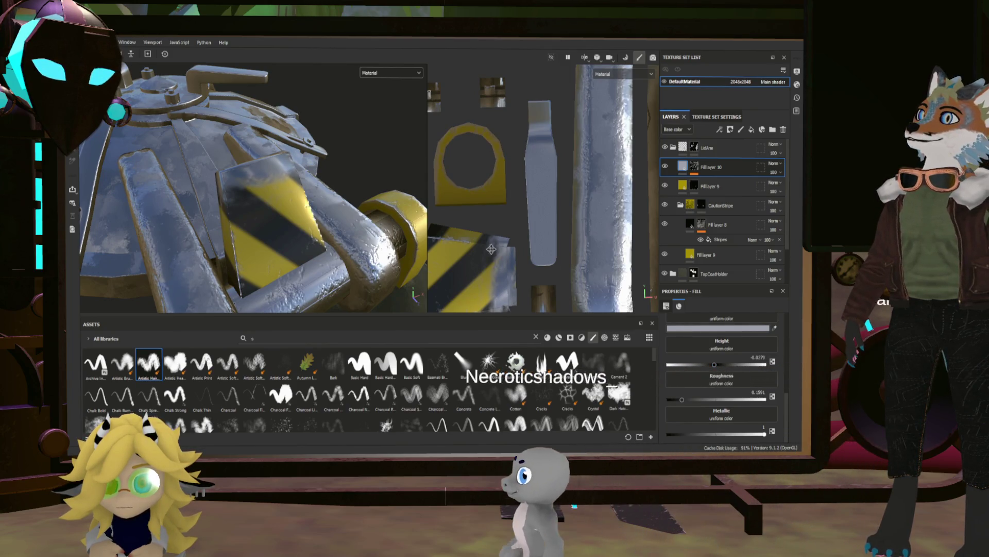
pyautogui.scroll(5, 274, 206)
pyautogui.moveTo(273, 206)
pyautogui.keyDown('alt'); pyautogui.mouseDown()
pyautogui.moveTo(284, 204)
pyautogui.moveTo(266, 200)
pyautogui.moveTo(274, 198)
pyautogui.mouseUp(); pyautogui.keyUp('alt')
pyautogui.scroll(-10, 275, 197)
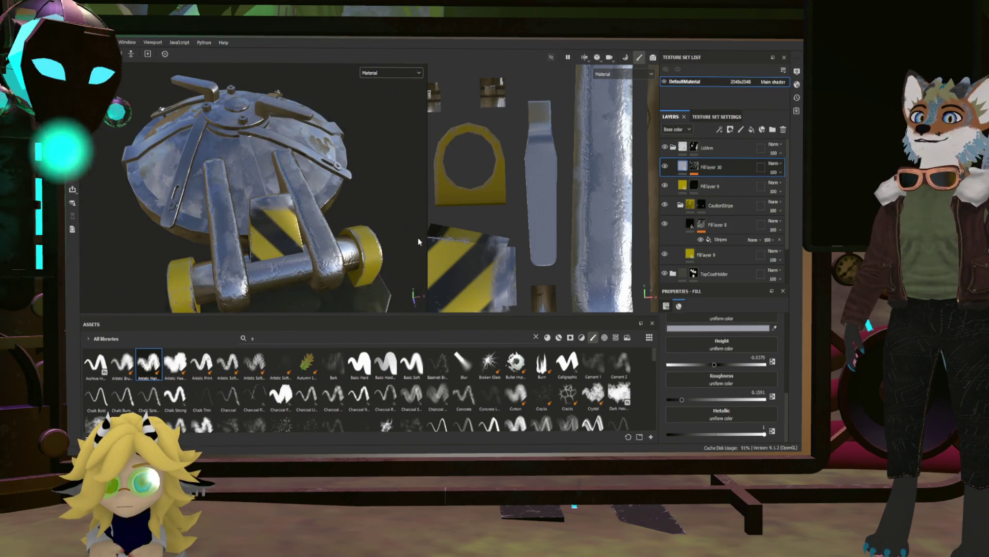
pyautogui.scroll(2, 364, 244)
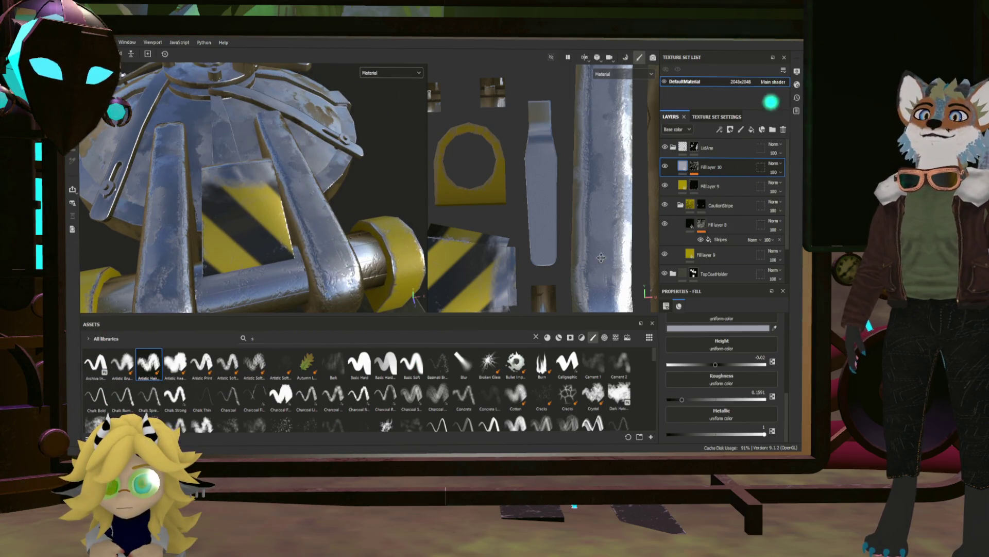
pyautogui.click(712, 187)
pyautogui.moveTo(286, 249)
pyautogui.keyDown('alt'); pyautogui.mouseDown()
pyautogui.moveTo(445, 225)
pyautogui.moveTo(375, 199)
pyautogui.moveTo(241, 273)
pyautogui.moveTo(196, 237)
pyautogui.mouseUp(); pyautogui.keyUp('alt')
pyautogui.keyDown('alt'); pyautogui.moveTo(270, 263); pyautogui.dragTo(294, 219); pyautogui.keyUp('alt')
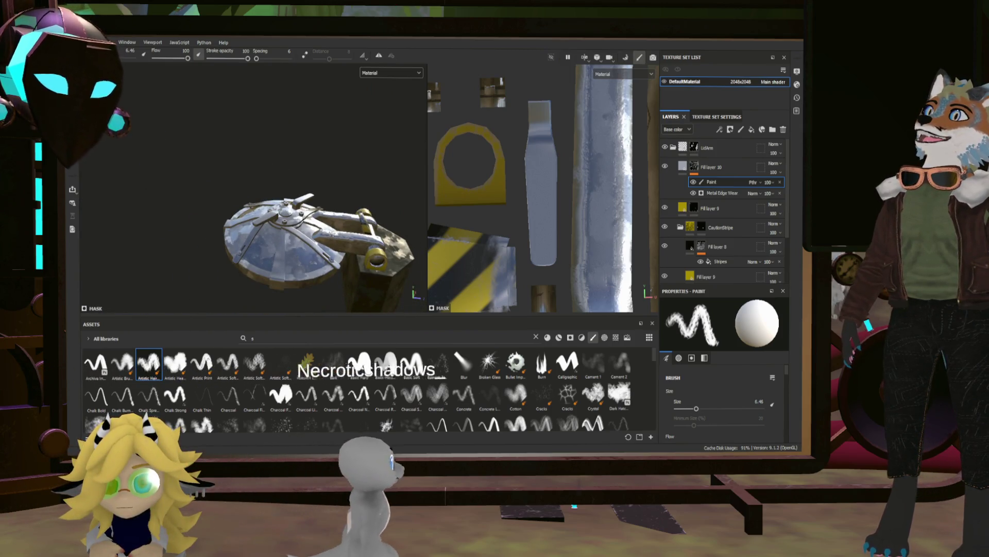
# Zoom in on the hatch lid's top, then orbit to a low side view.
pyautogui.scroll(5, 261, 260)
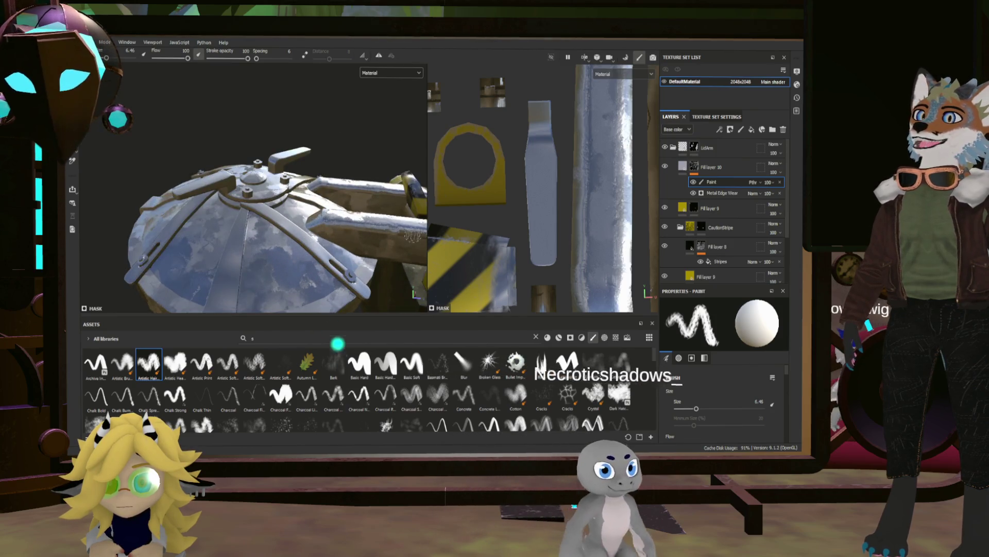
pyautogui.moveTo(242, 279)
pyautogui.keyDown('alt'); pyautogui.mouseDown()
pyautogui.moveTo(342, 202)
pyautogui.moveTo(307, 258)
pyautogui.moveTo(294, 257)
pyautogui.moveTo(303, 312)
pyautogui.mouseUp(); pyautogui.keyUp('alt')
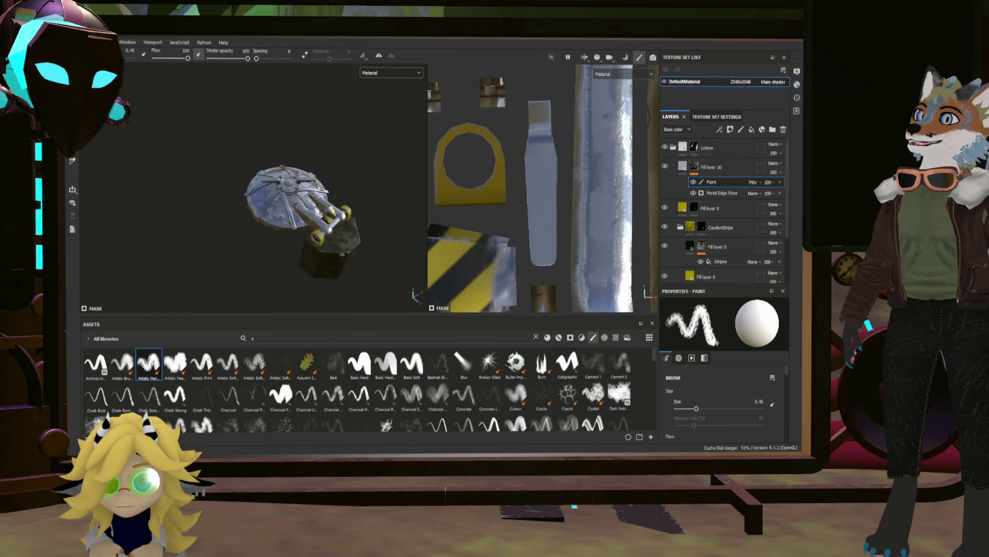
pyautogui.moveTo(347, 254)
pyautogui.keyDown('alt'); pyautogui.mouseDown()
pyautogui.moveTo(379, 227)
pyautogui.moveTo(331, 226)
pyautogui.moveTo(356, 263)
pyautogui.moveTo(323, 274)
pyautogui.mouseUp(); pyautogui.keyUp('alt')
pyautogui.scroll(5, 315, 223)
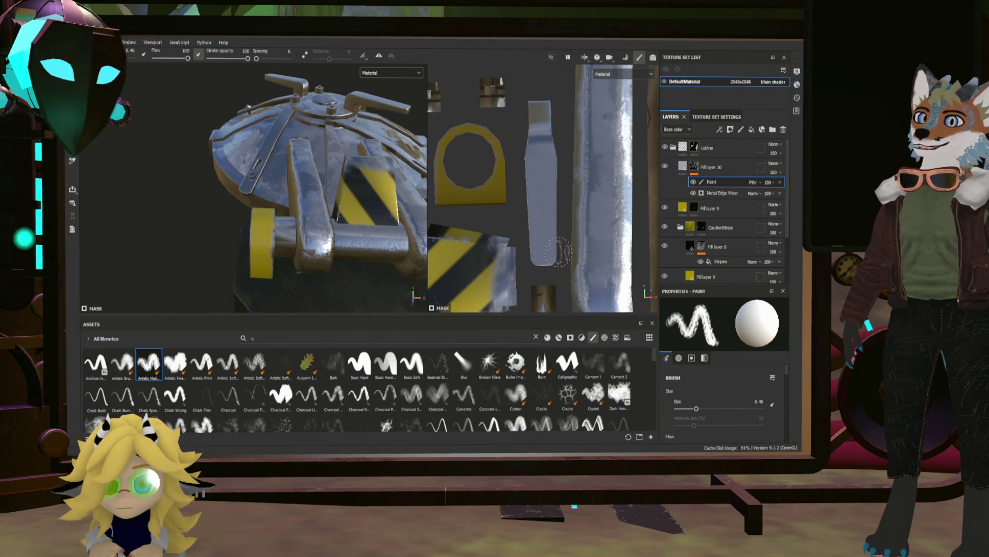
pyautogui.scroll(-3, 714, 252)
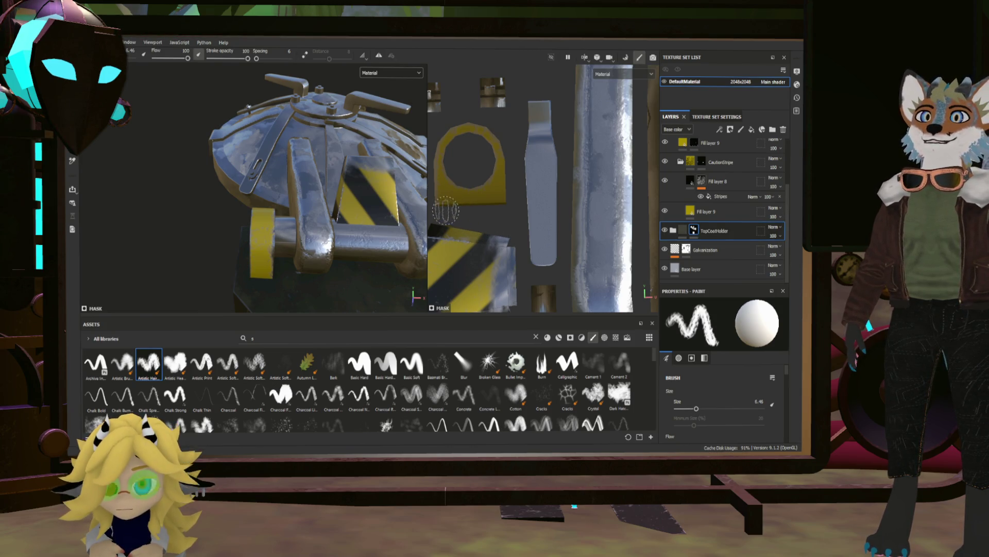
pyautogui.scroll(2, 616, 237)
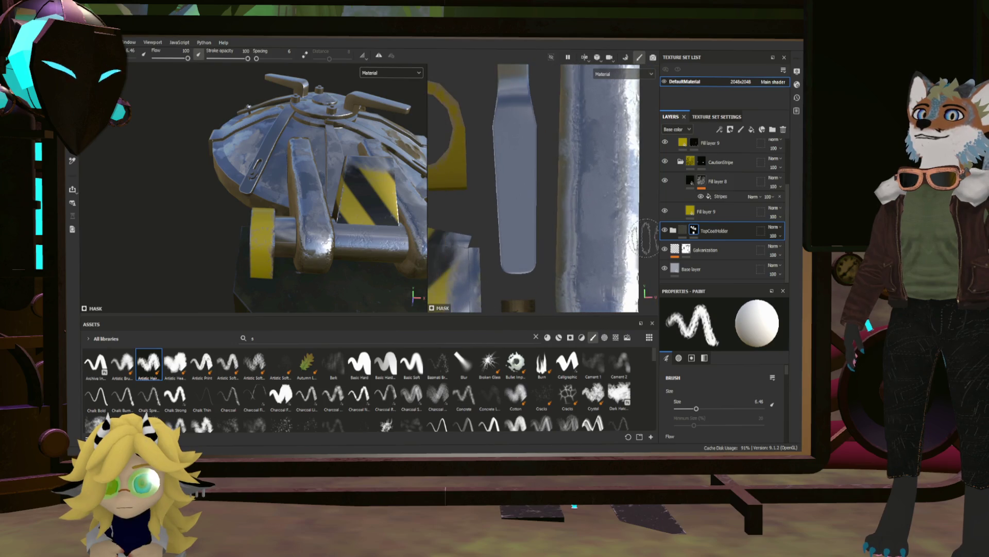
pyautogui.scroll(3, 679, 247)
pyautogui.scroll(1, 593, 216)
# Orbit from a top-down view of the hatch back to a side view.
pyautogui.keyDown('alt'); pyautogui.moveTo(315, 190); pyautogui.dragTo(314, 228); pyautogui.keyUp('alt')
pyautogui.scroll(-3, 320, 222)
pyautogui.scroll(-2, 320, 223)
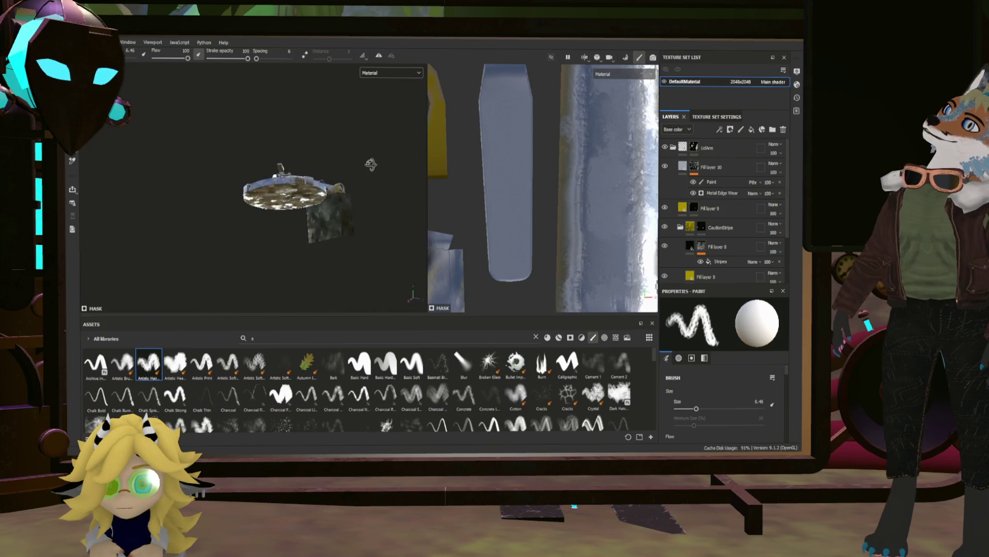
pyautogui.scroll(3, 232, 235)
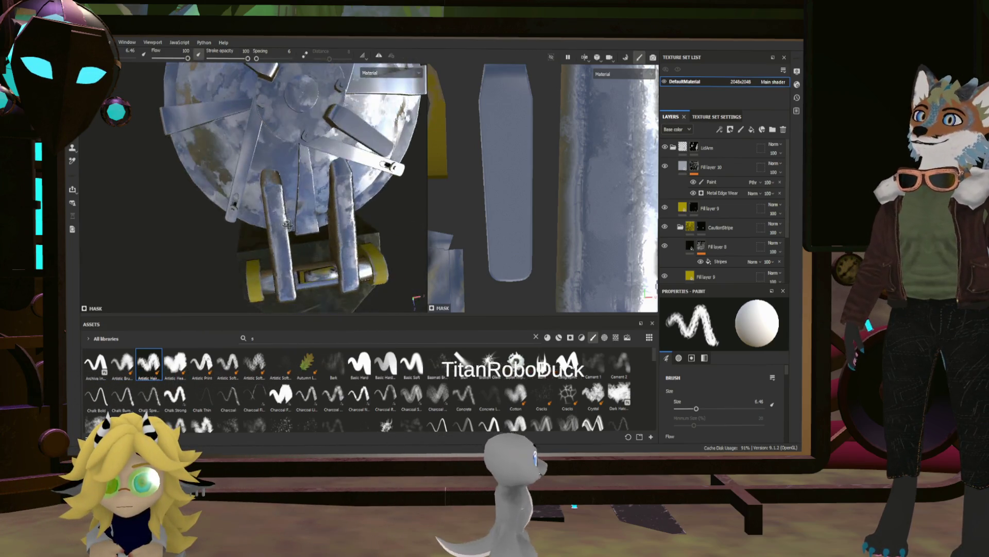
pyautogui.keyDown('alt'); pyautogui.moveTo(287, 223); pyautogui.dragTo(243, 196); pyautogui.keyUp('alt')
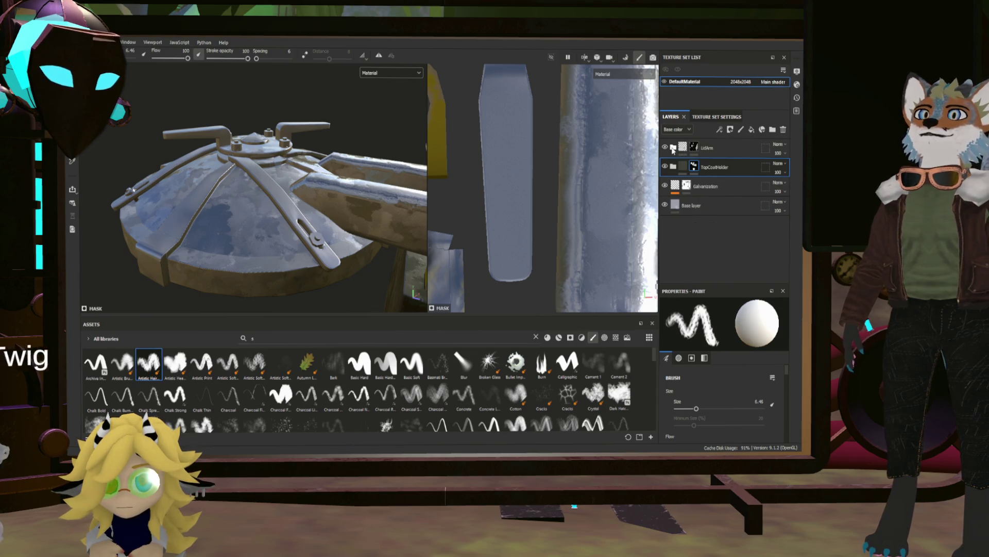
# Expand LidArm and select the Base layer to view its fill settings.
pyautogui.click(673, 148)
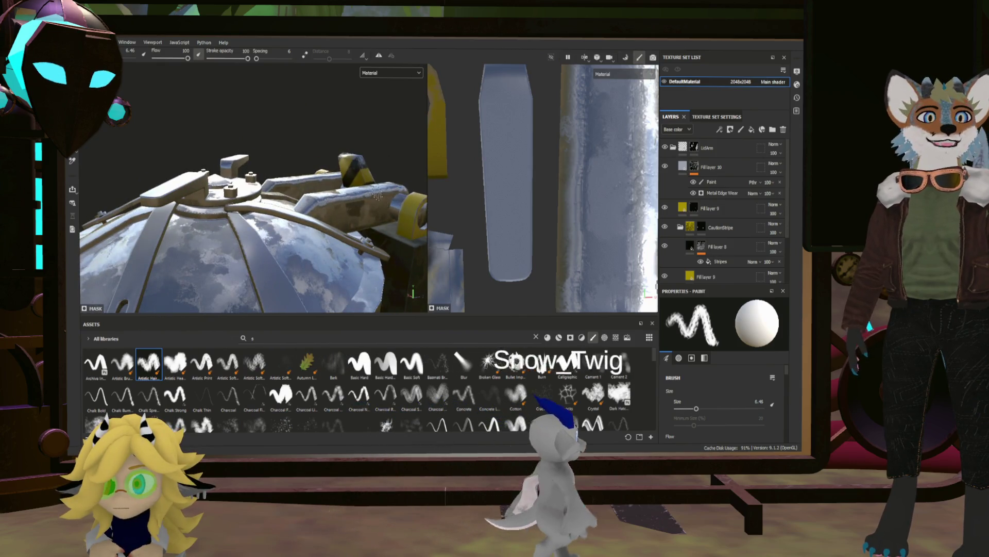
pyautogui.moveTo(389, 211)
pyautogui.keyDown('alt'); pyautogui.mouseDown()
pyautogui.moveTo(320, 198)
pyautogui.moveTo(332, 190)
pyautogui.moveTo(252, 200)
pyautogui.moveTo(234, 230)
pyautogui.moveTo(245, 244)
pyautogui.moveTo(252, 232)
pyautogui.mouseUp(); pyautogui.keyUp('alt')
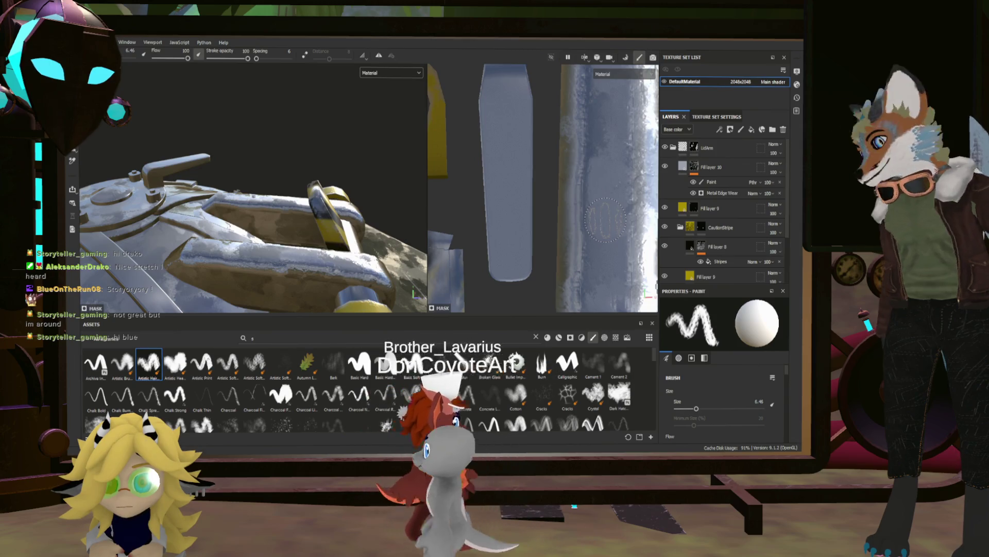
pyautogui.moveTo(309, 232)
pyautogui.keyDown('alt'); pyautogui.mouseDown()
pyautogui.moveTo(347, 289)
pyautogui.moveTo(390, 244)
pyautogui.mouseUp(); pyautogui.keyUp('alt')
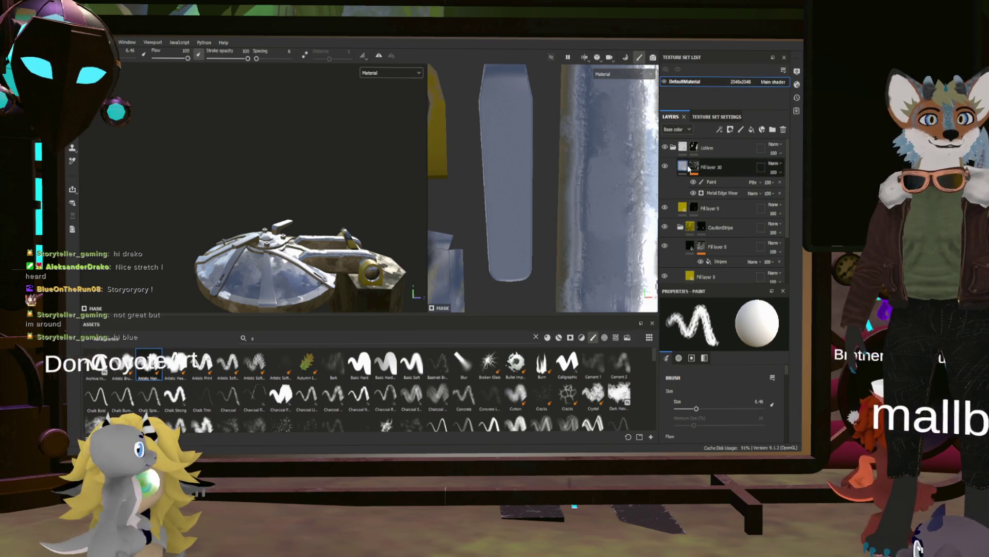
pyautogui.scroll(-3, 711, 207)
pyautogui.click(711, 269)
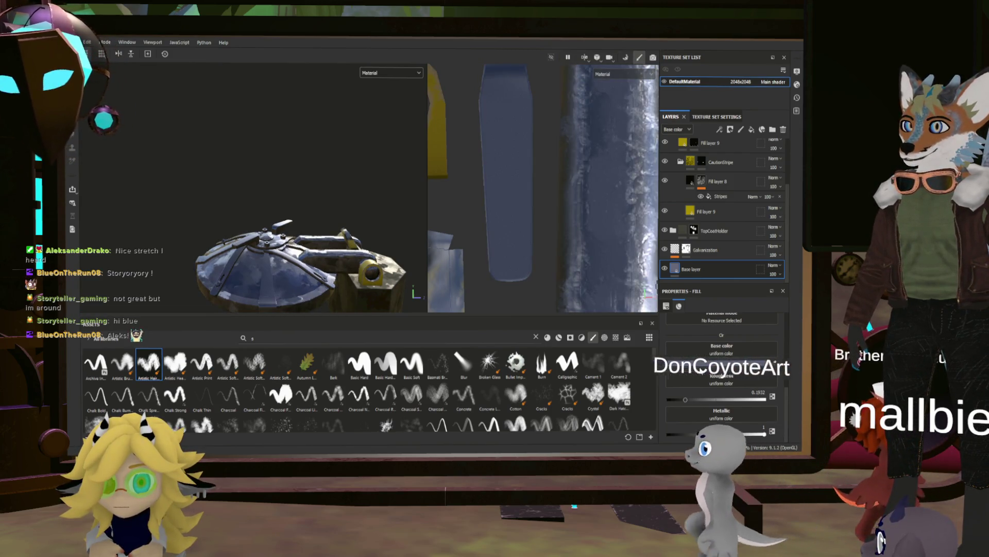
# Orbit over the lid top and select Fill layer 9's mask for painting.
pyautogui.moveTo(407, 240)
pyautogui.keyDown('alt'); pyautogui.mouseDown()
pyautogui.moveTo(363, 322)
pyautogui.moveTo(258, 234)
pyautogui.moveTo(206, 246)
pyautogui.mouseUp(); pyautogui.keyUp('alt')
pyautogui.scroll(5, 355, 264)
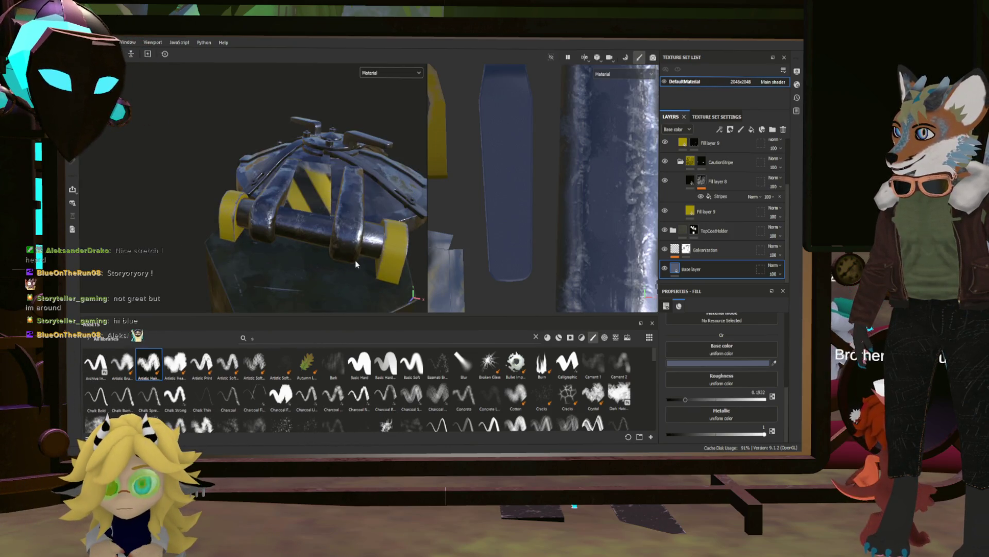
pyautogui.keyDown('alt'); pyautogui.moveTo(355, 264); pyautogui.dragTo(369, 268); pyautogui.keyUp('alt')
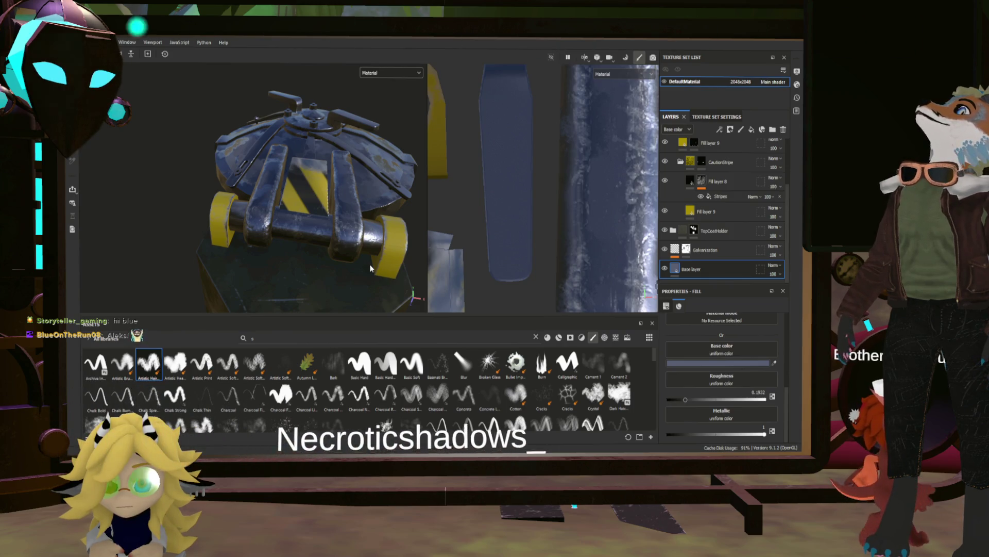
pyautogui.moveTo(371, 268)
pyautogui.keyDown('alt'); pyautogui.mouseDown()
pyautogui.moveTo(353, 222)
pyautogui.moveTo(427, 223)
pyautogui.mouseUp(); pyautogui.keyUp('alt')
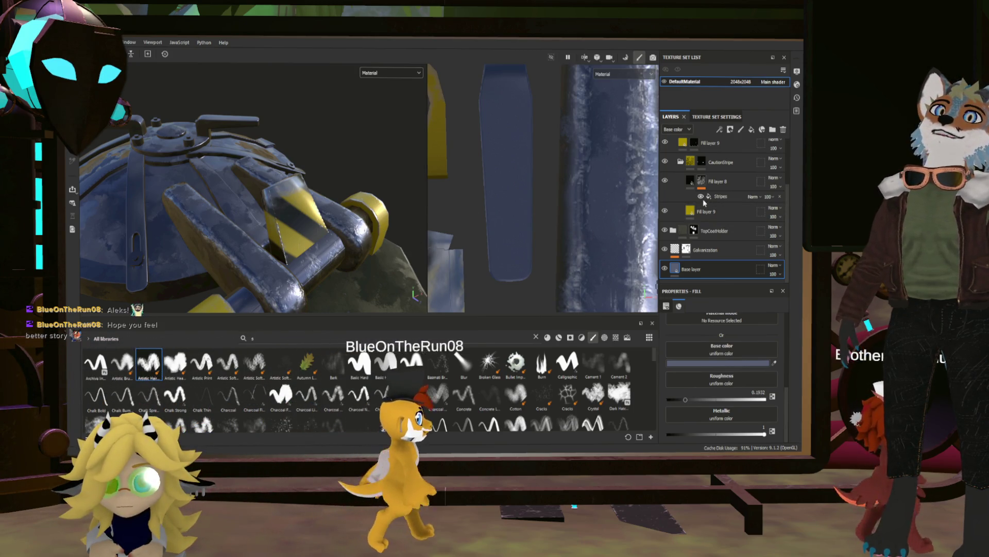
pyautogui.click(693, 144)
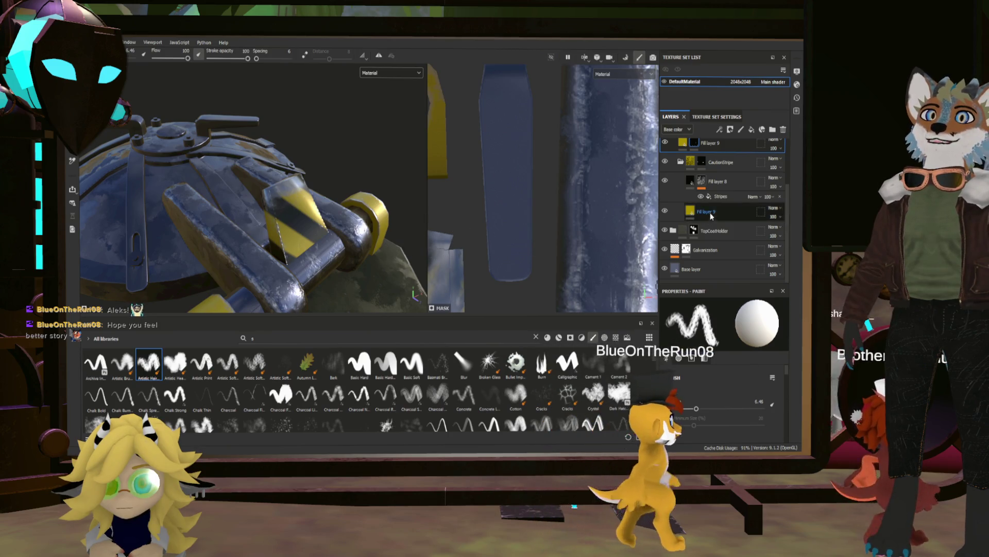
pyautogui.scroll(3, 740, 216)
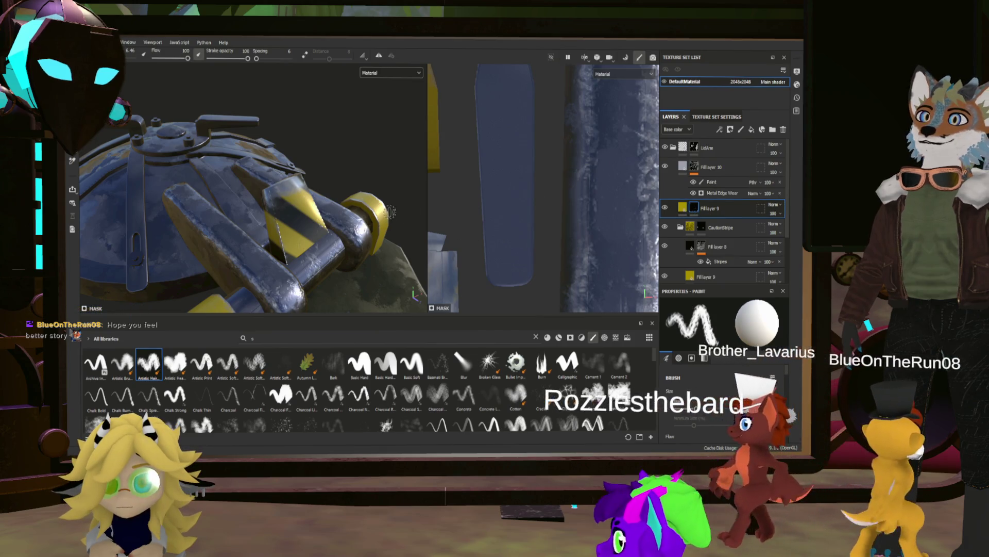
# Switch to Polygon Fill, select the Galvanization layer and set the mask colour to black.
pyautogui.press('3')
pyautogui.press('4')
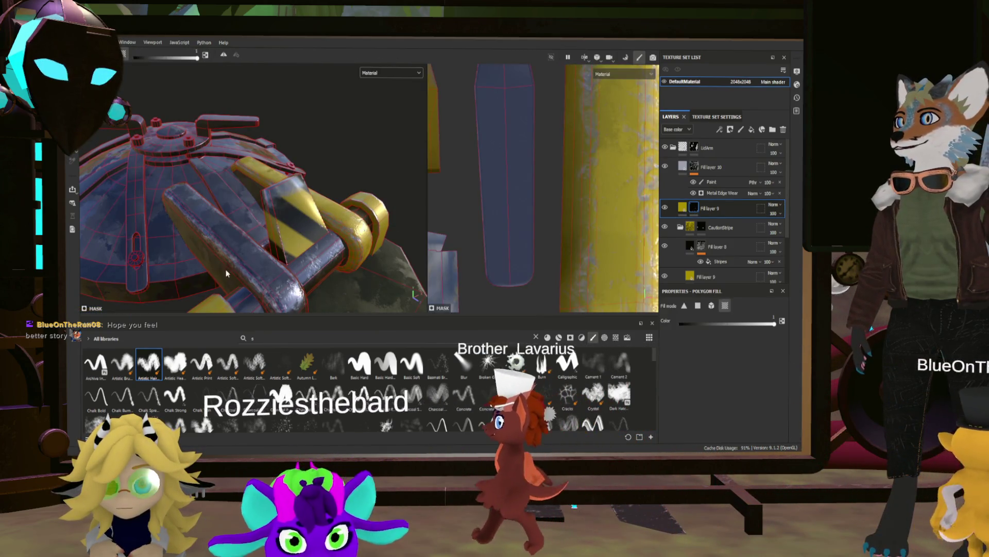
pyautogui.moveTo(299, 265)
pyautogui.keyDown('alt'); pyautogui.mouseDown()
pyautogui.moveTo(366, 203)
pyautogui.moveTo(215, 295)
pyautogui.moveTo(289, 248)
pyautogui.moveTo(293, 265)
pyautogui.mouseUp(); pyautogui.keyUp('alt')
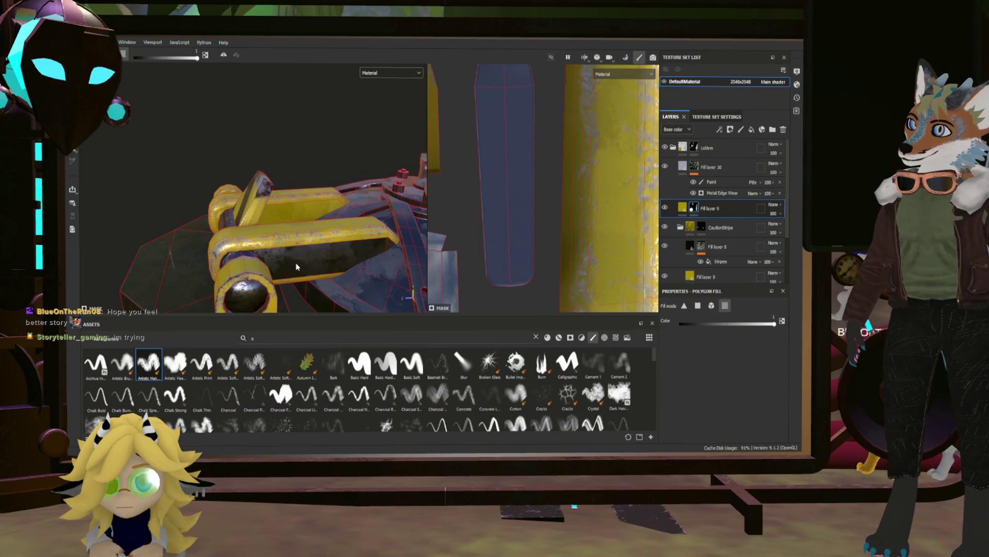
pyautogui.moveTo(253, 235)
pyautogui.keyDown('alt'); pyautogui.mouseDown()
pyautogui.moveTo(250, 258)
pyautogui.moveTo(129, 267)
pyautogui.moveTo(239, 182)
pyautogui.moveTo(209, 165)
pyautogui.moveTo(128, 177)
pyautogui.moveTo(165, 199)
pyautogui.moveTo(217, 196)
pyautogui.mouseUp(); pyautogui.keyUp('alt')
pyautogui.scroll(-3, 721, 232)
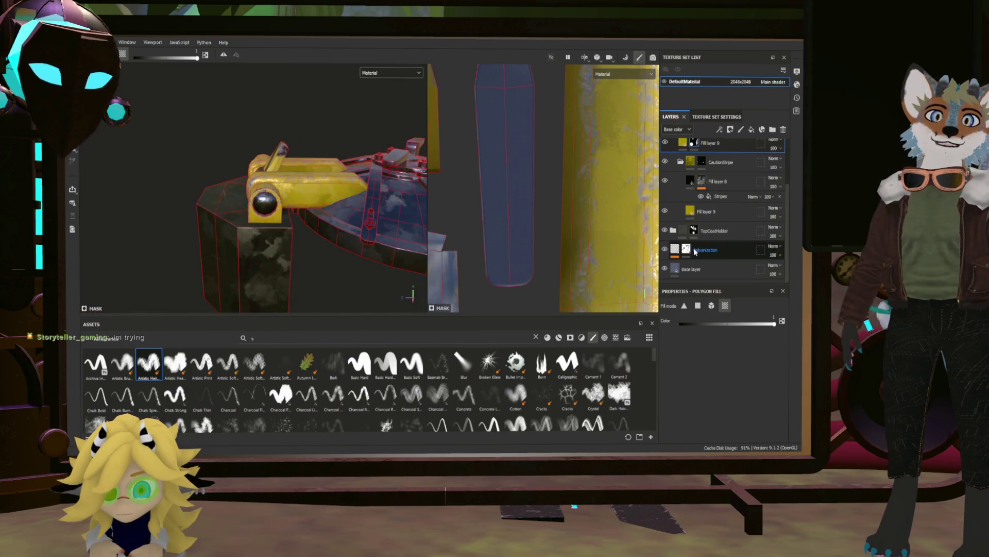
pyautogui.click(688, 250)
pyautogui.keyDown('alt'); pyautogui.moveTo(286, 214); pyautogui.dragTo(306, 179); pyautogui.keyUp('alt')
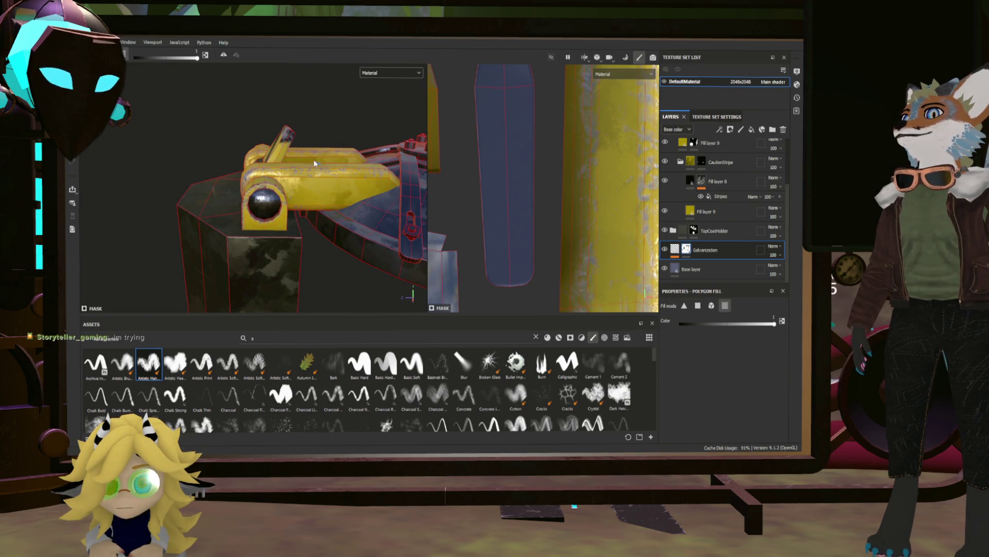
pyautogui.press('x')
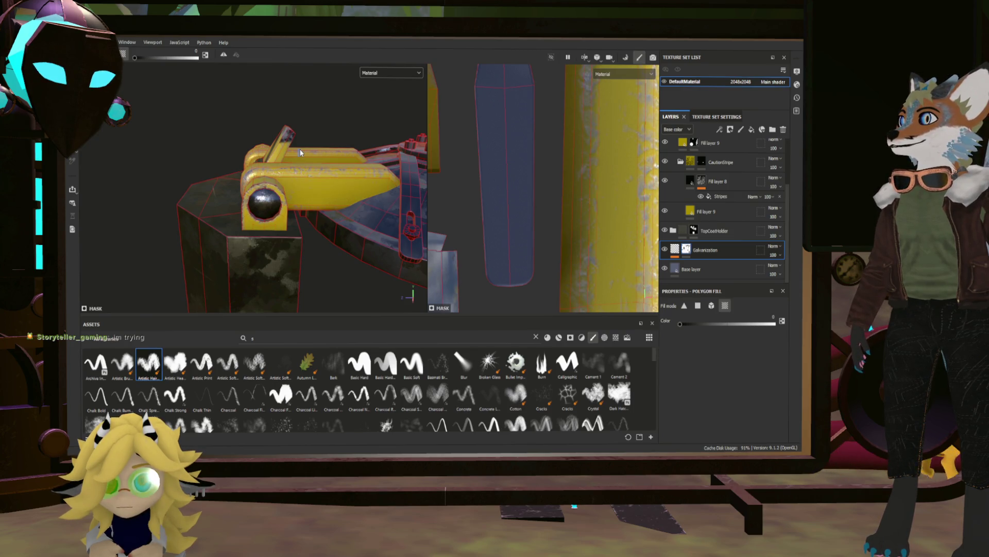
pyautogui.moveTo(335, 163)
pyautogui.keyDown('alt'); pyautogui.mouseDown()
pyautogui.moveTo(477, 176)
pyautogui.moveTo(471, 161)
pyautogui.moveTo(299, 191)
pyautogui.moveTo(326, 200)
pyautogui.moveTo(288, 190)
pyautogui.moveTo(367, 174)
pyautogui.mouseUp(); pyautogui.keyUp('alt')
# Select Fill layer 9 with polygon filling active, then collapse the LidArm folder.
pyautogui.press('1')
pyautogui.scroll(-3, 327, 200)
pyautogui.scroll(6, 367, 173)
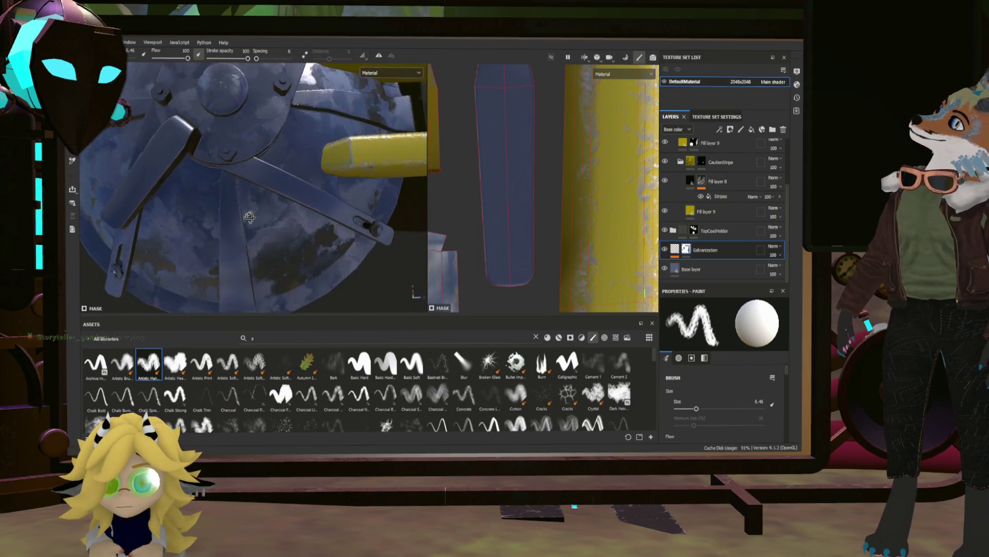
pyautogui.moveTo(241, 165)
pyautogui.keyDown('alt'); pyautogui.mouseDown()
pyautogui.moveTo(232, 157)
pyautogui.moveTo(257, 203)
pyautogui.mouseUp(); pyautogui.keyUp('alt')
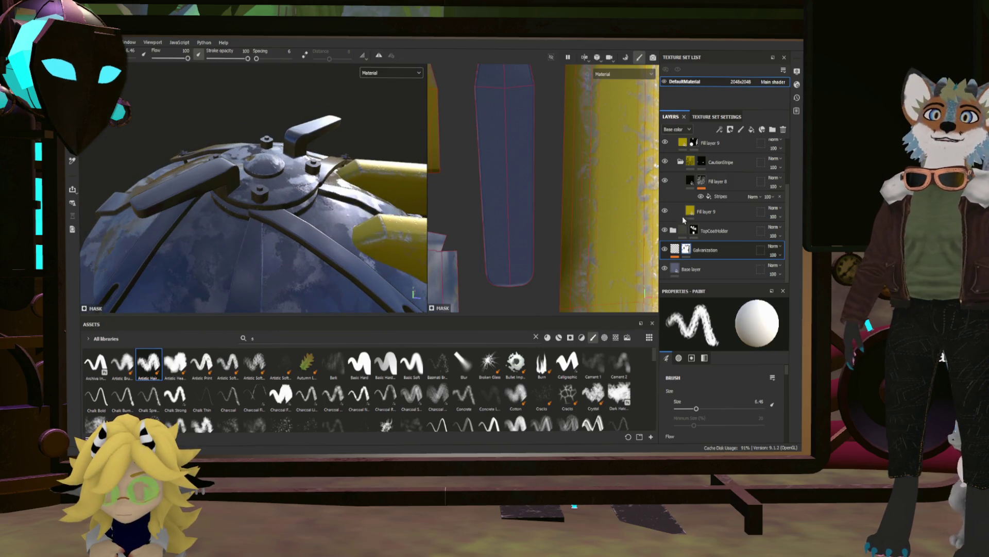
pyautogui.scroll(3, 683, 220)
pyautogui.click(698, 211)
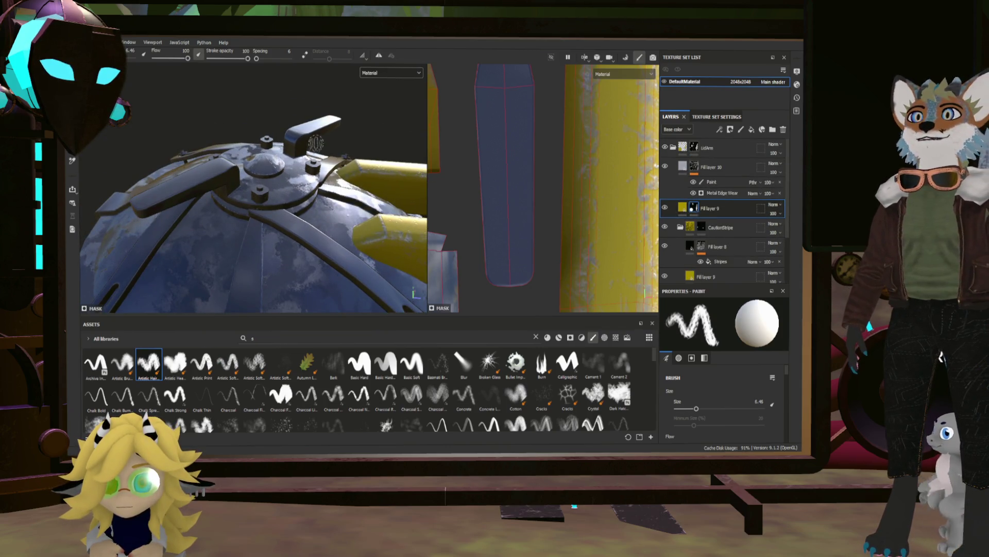
pyautogui.press('6')
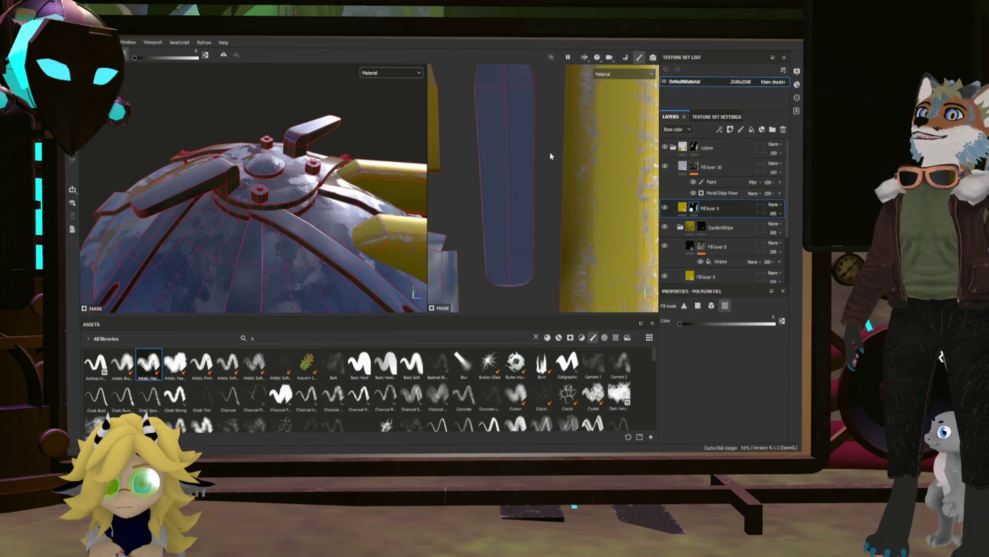
pyautogui.moveTo(309, 185)
pyautogui.keyDown('alt'); pyautogui.mouseDown()
pyautogui.moveTo(268, 176)
pyautogui.moveTo(314, 184)
pyautogui.mouseUp(); pyautogui.keyUp('alt')
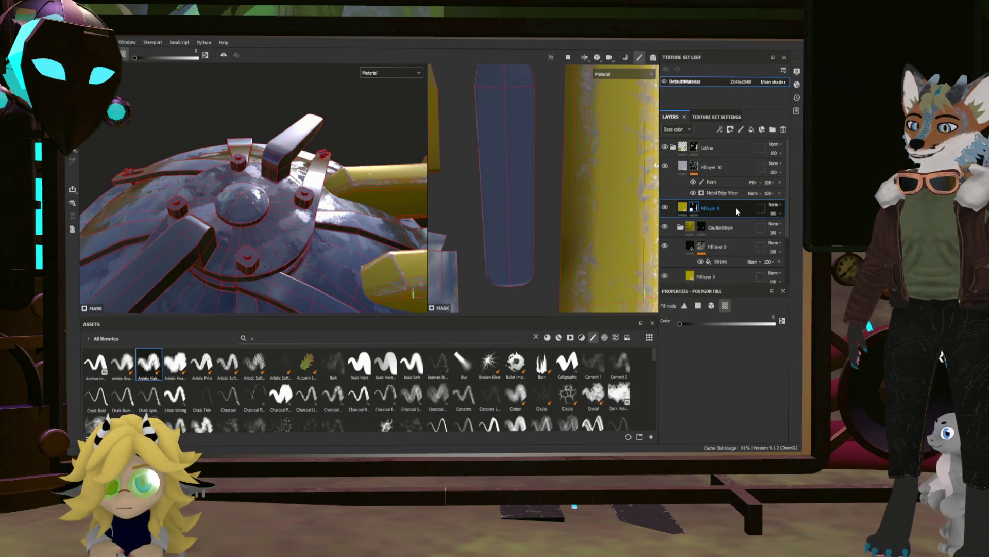
pyautogui.click(674, 147)
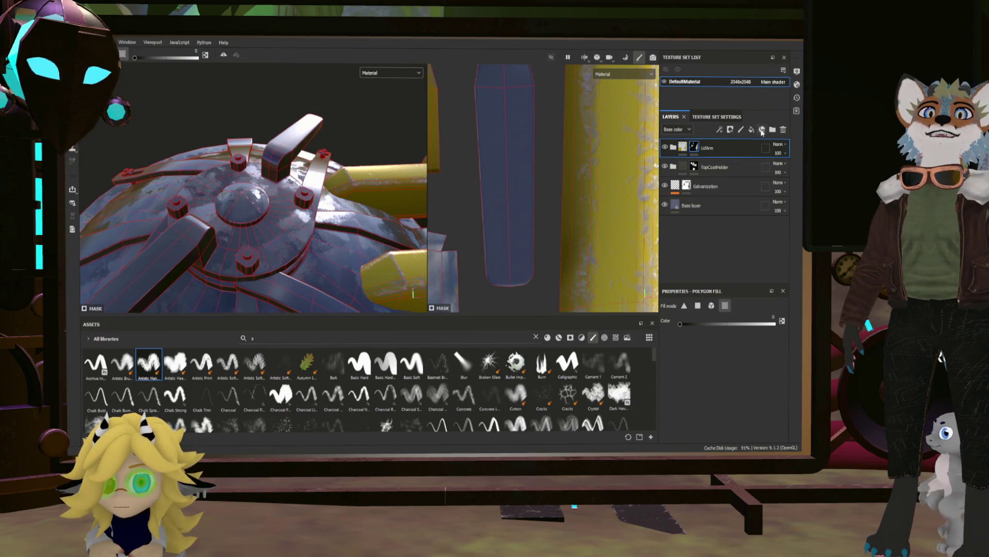
# Add a new folder and polygon-fill the lid arm yellow.
pyautogui.click(771, 129)
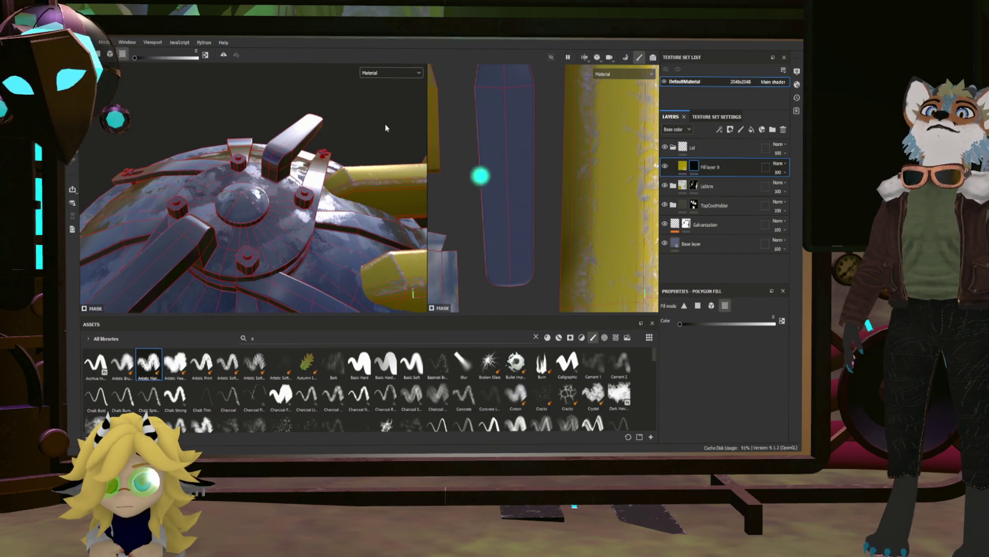
pyautogui.click(313, 114)
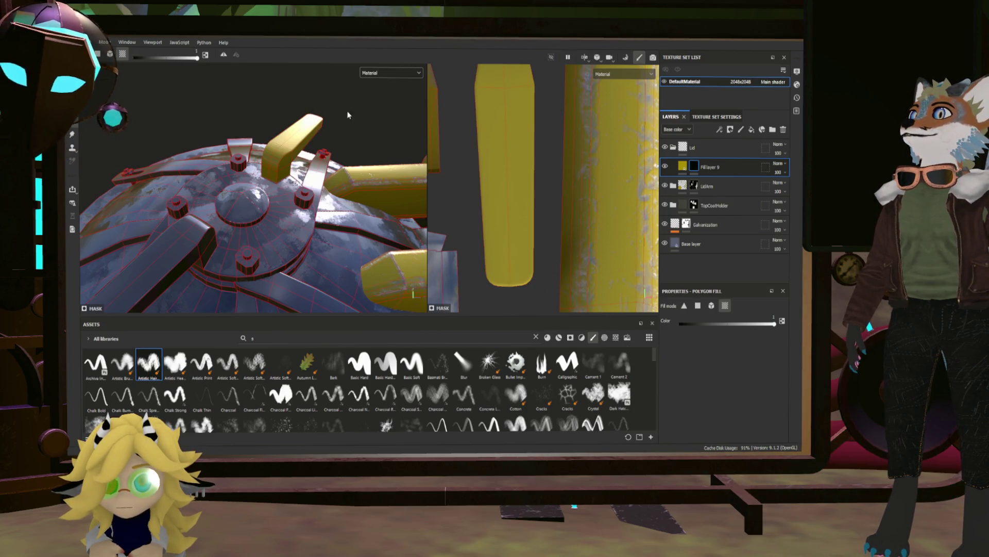
pyautogui.moveTo(348, 115)
pyautogui.keyDown('alt'); pyautogui.mouseDown()
pyautogui.moveTo(221, 93)
pyautogui.moveTo(178, 160)
pyautogui.moveTo(331, 139)
pyautogui.moveTo(371, 104)
pyautogui.moveTo(370, 206)
pyautogui.moveTo(247, 188)
pyautogui.mouseUp(); pyautogui.keyUp('alt')
pyautogui.scroll(-5, 370, 206)
pyautogui.scroll(5, 288, 190)
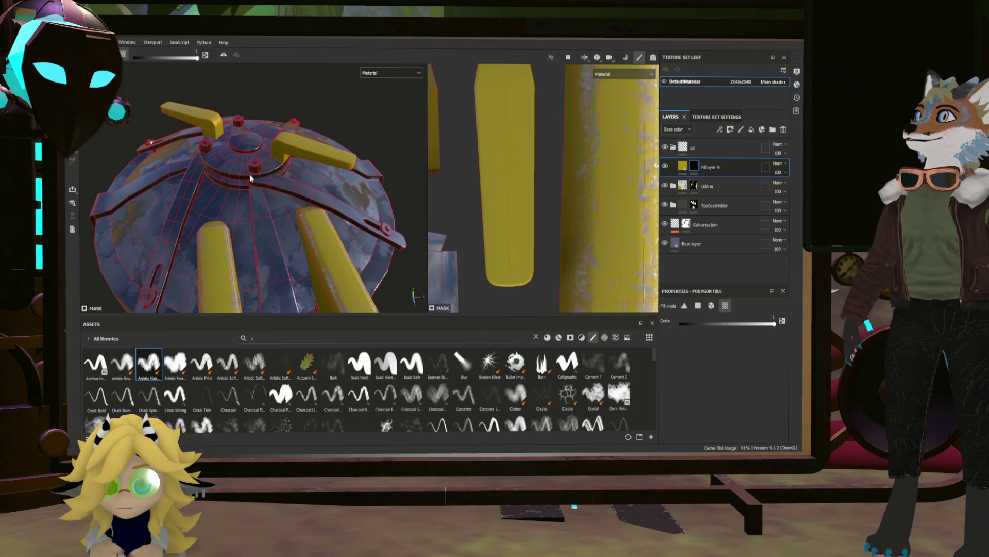
# Fill the lid hub and dome faces yellow, checking the lid arm from several angles.
pyautogui.click(303, 170)
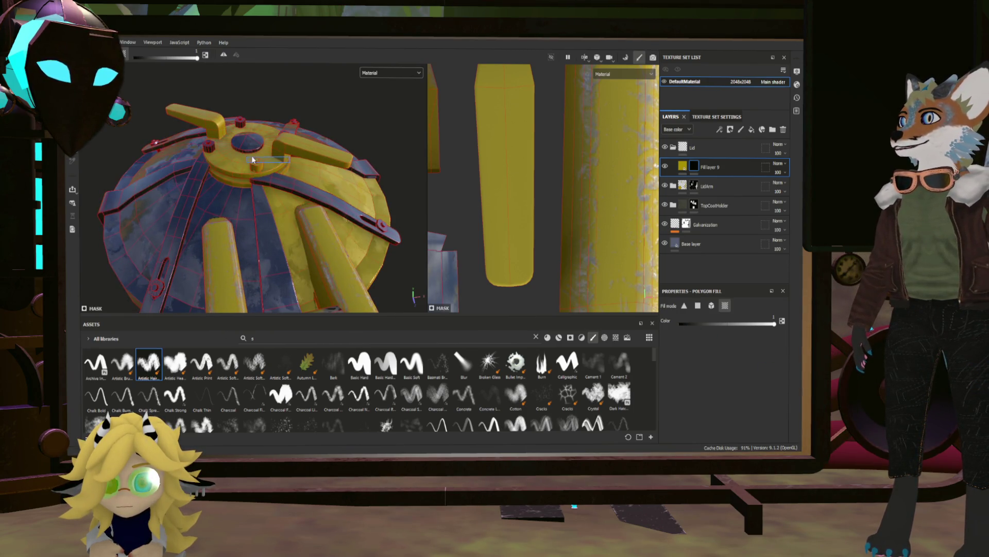
pyautogui.moveTo(252, 156)
pyautogui.keyDown('alt'); pyautogui.mouseDown()
pyautogui.moveTo(338, 176)
pyautogui.moveTo(210, 127)
pyautogui.moveTo(266, 173)
pyautogui.moveTo(208, 127)
pyautogui.mouseUp(); pyautogui.keyUp('alt')
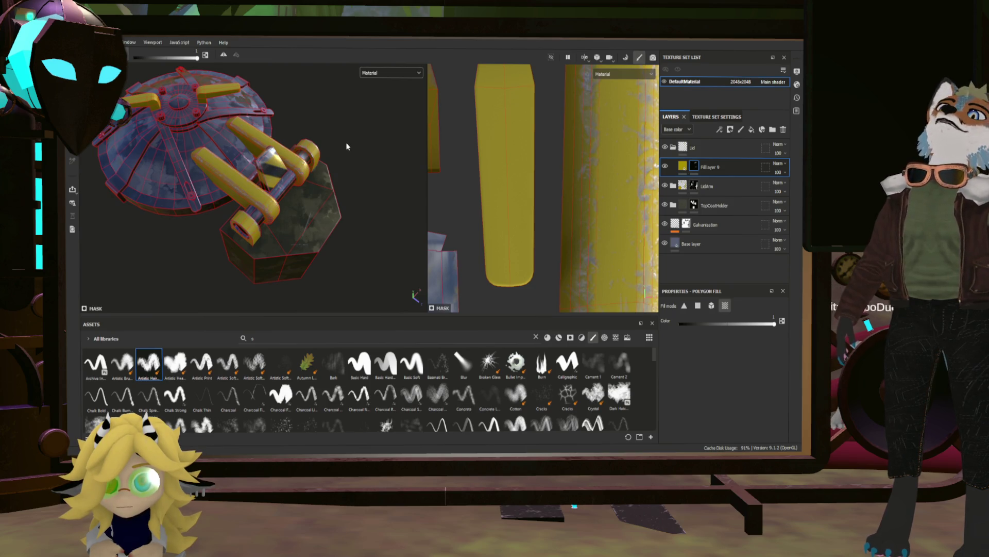
pyautogui.scroll(5, 331, 182)
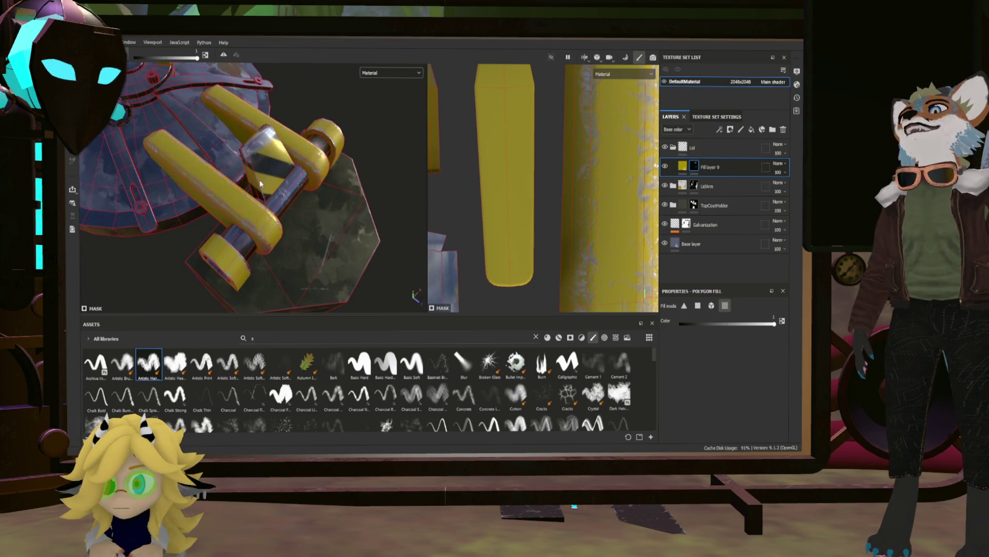
pyautogui.moveTo(331, 182)
pyautogui.keyDown('alt'); pyautogui.mouseDown()
pyautogui.moveTo(314, 170)
pyautogui.moveTo(324, 161)
pyautogui.moveTo(340, 191)
pyautogui.moveTo(132, 158)
pyautogui.moveTo(196, 170)
pyautogui.mouseUp(); pyautogui.keyUp('alt')
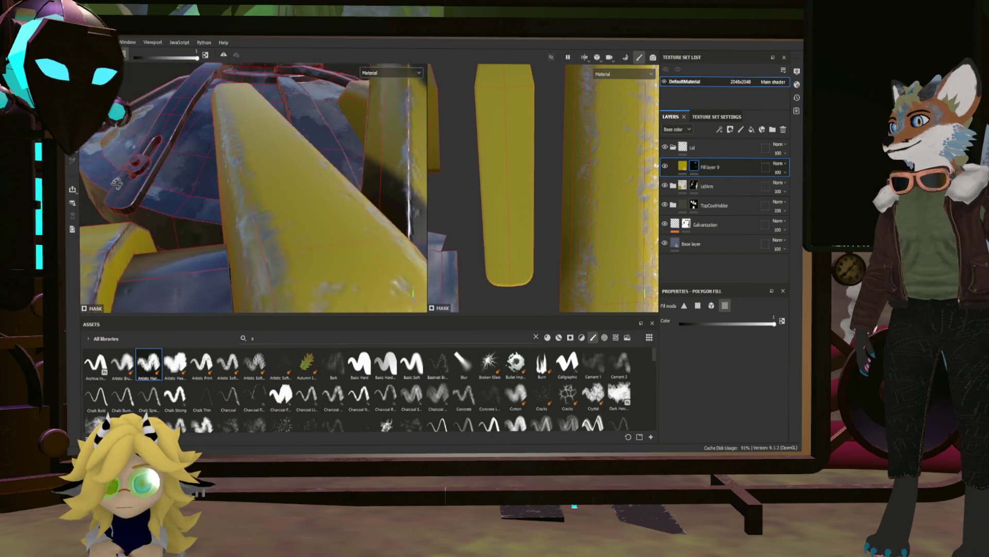
pyautogui.scroll(-5, 217, 175)
pyautogui.scroll(1, 289, 178)
pyautogui.moveTo(289, 178)
pyautogui.keyDown('alt'); pyautogui.mouseDown()
pyautogui.moveTo(308, 166)
pyautogui.moveTo(287, 206)
pyautogui.moveTo(276, 204)
pyautogui.moveTo(297, 196)
pyautogui.moveTo(324, 208)
pyautogui.mouseUp(); pyautogui.keyUp('alt')
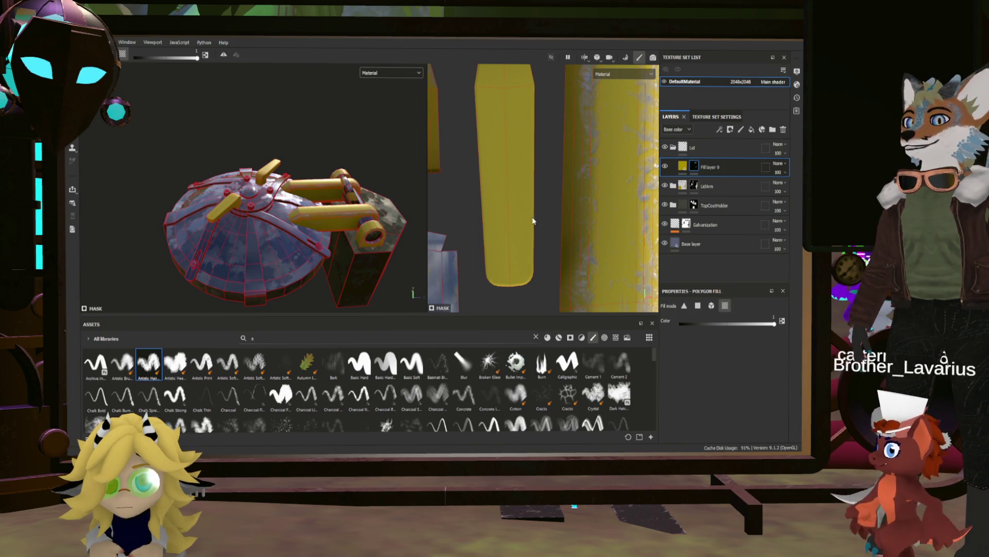
pyautogui.click(683, 166)
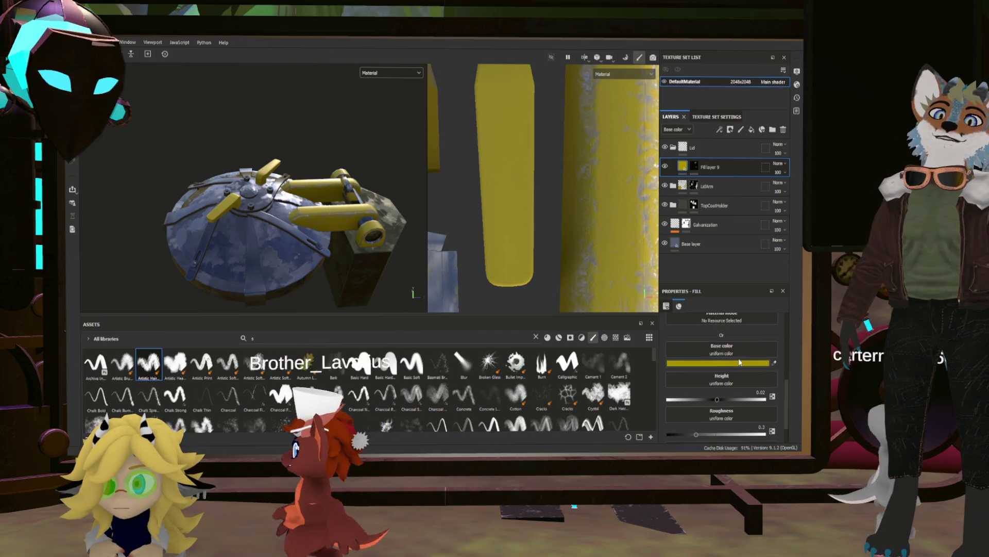
# Change Fill layer 9's base colour from yellow to a dull dark maroon red.
pyautogui.hotkey('ctrl', 'z')
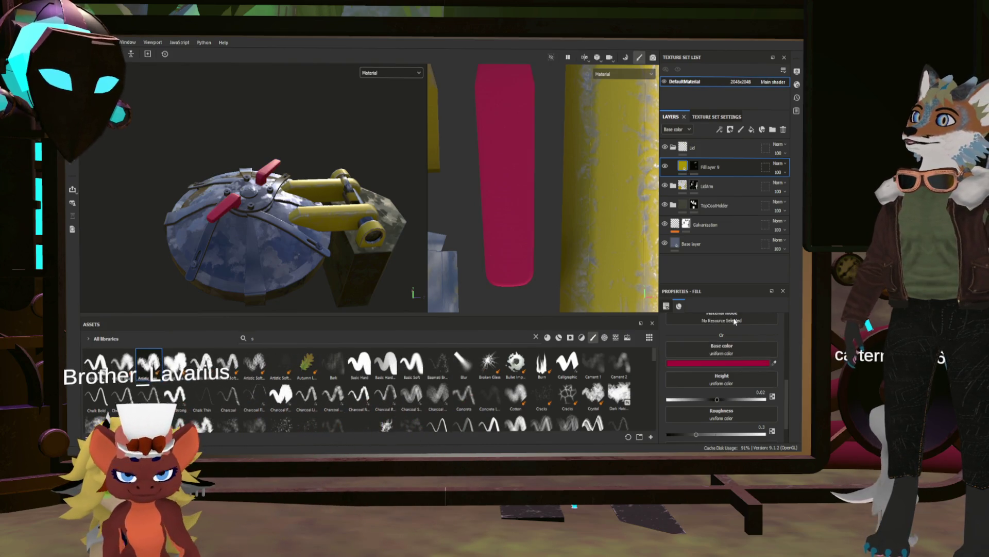
pyautogui.hotkey('ctrl', 'z')
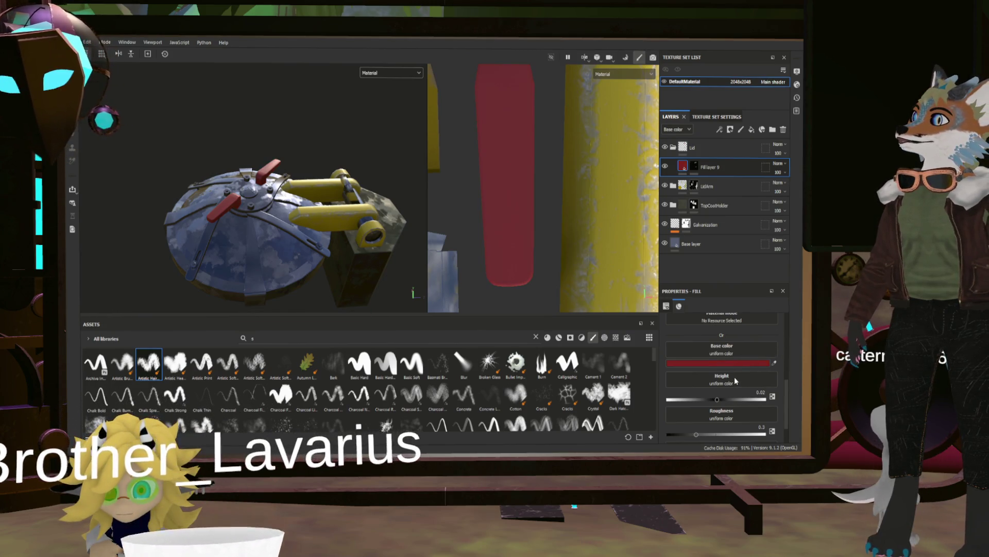
pyautogui.hotkey('ctrl', 'z')
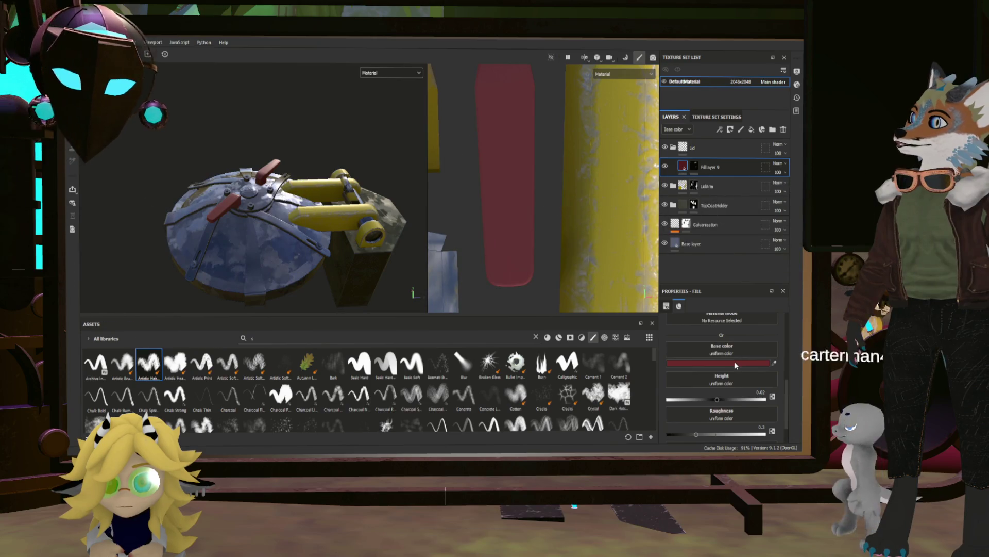
# Return to Polygon Fill on the layer's mask, viewing the lid from above.
pyautogui.scroll(5, 264, 197)
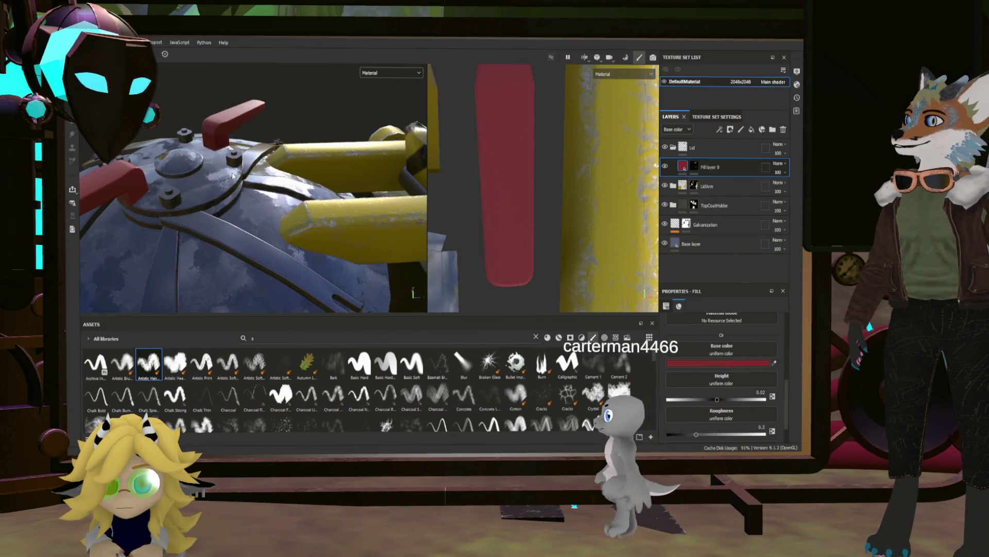
pyautogui.keyDown('alt'); pyautogui.moveTo(264, 197); pyautogui.dragTo(256, 224); pyautogui.keyUp('alt')
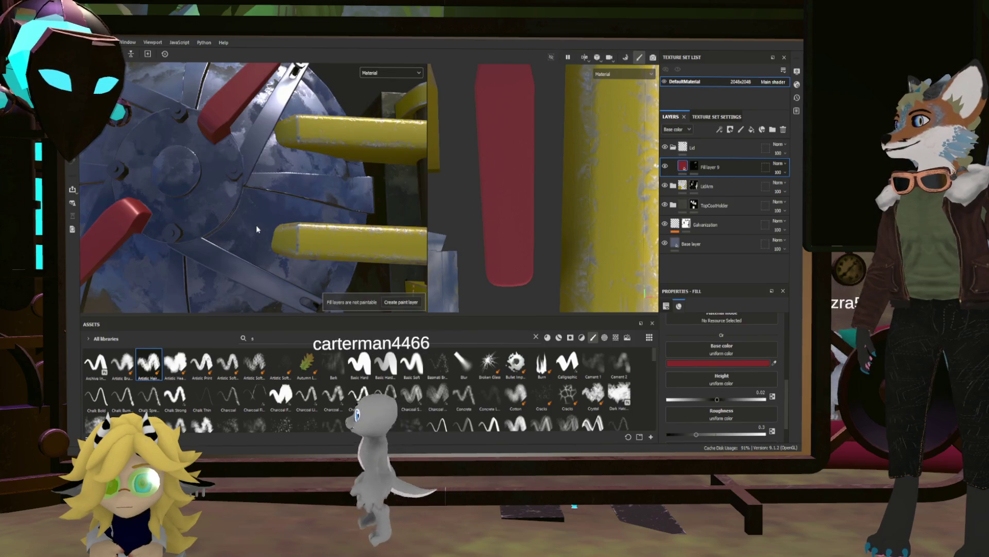
pyautogui.press('4')
pyautogui.keyDown('alt'); pyautogui.moveTo(253, 186); pyautogui.dragTo(446, 184); pyautogui.keyUp('alt')
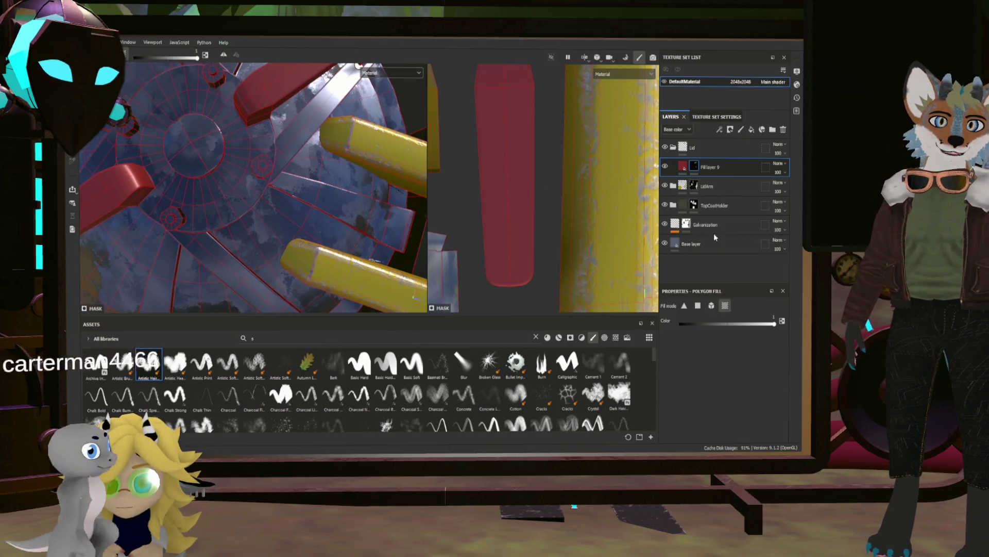
# Set Polygon Fill to individual polygons and fill the lid hub disc red.
pyautogui.click(698, 305)
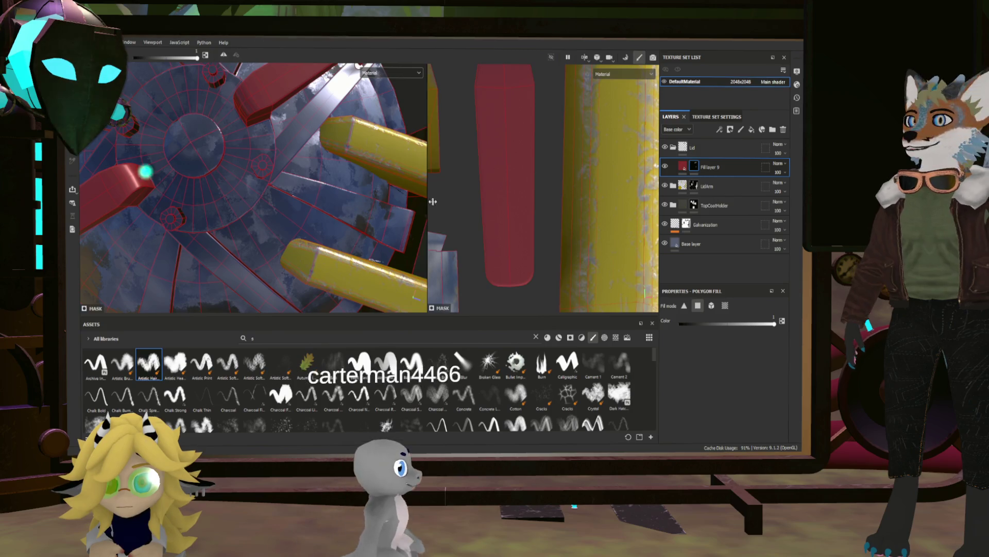
pyautogui.scroll(-6, 544, 178)
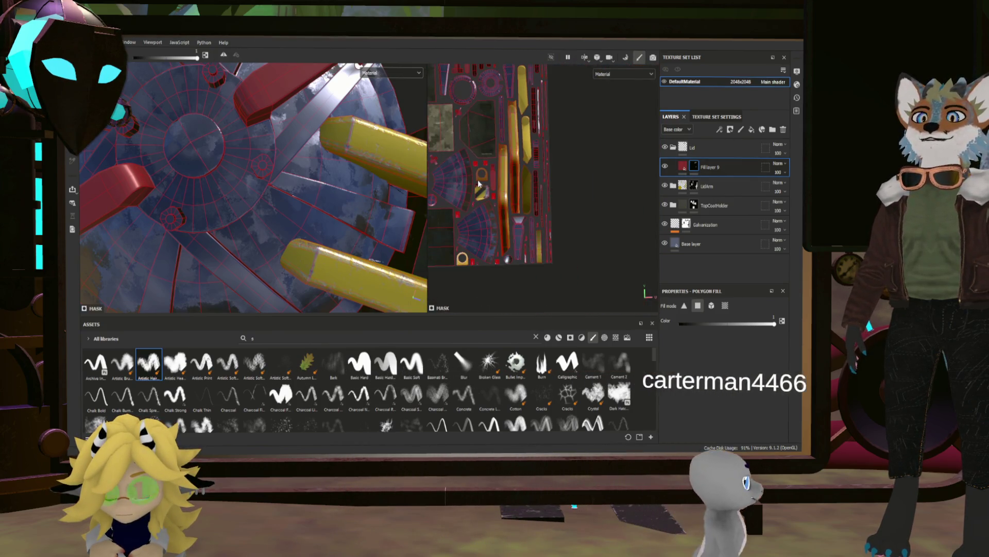
pyautogui.scroll(6, 502, 239)
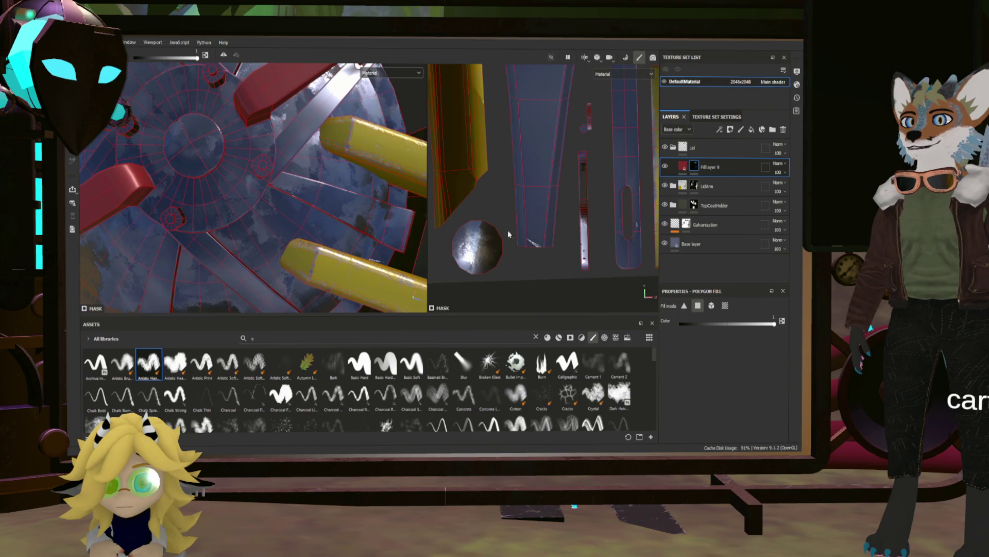
pyautogui.moveTo(508, 233)
pyautogui.mouseDown(button='middle')
pyautogui.moveTo(661, 274)
pyautogui.moveTo(577, 240)
pyautogui.moveTo(555, 203)
pyautogui.moveTo(550, 227)
pyautogui.moveTo(639, 178)
pyautogui.moveTo(635, 214)
pyautogui.moveTo(520, 220)
pyautogui.moveTo(565, 235)
pyautogui.mouseUp(button='middle')
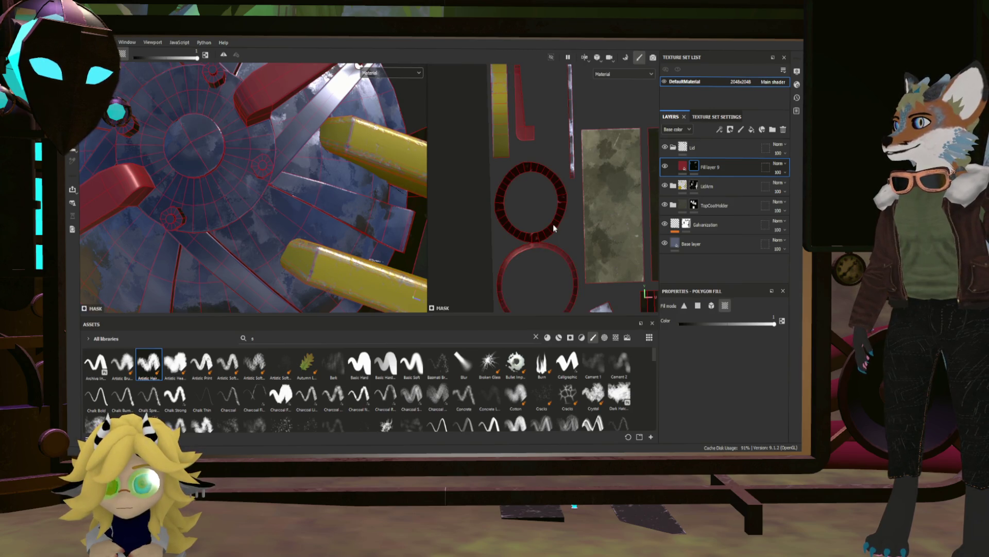
pyautogui.click(255, 191)
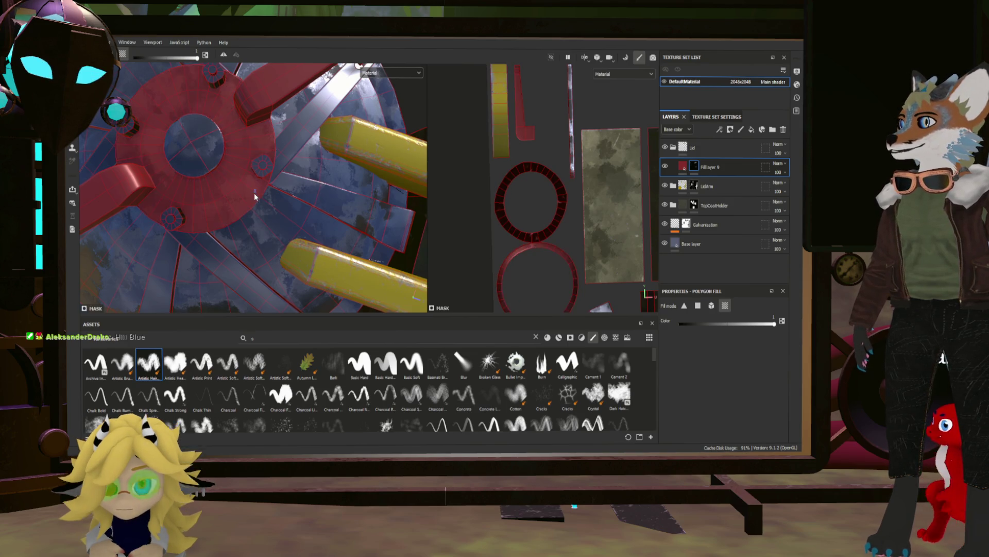
# Fill the lid ring's top face and a neighbouring ring face red.
pyautogui.scroll(4, 493, 227)
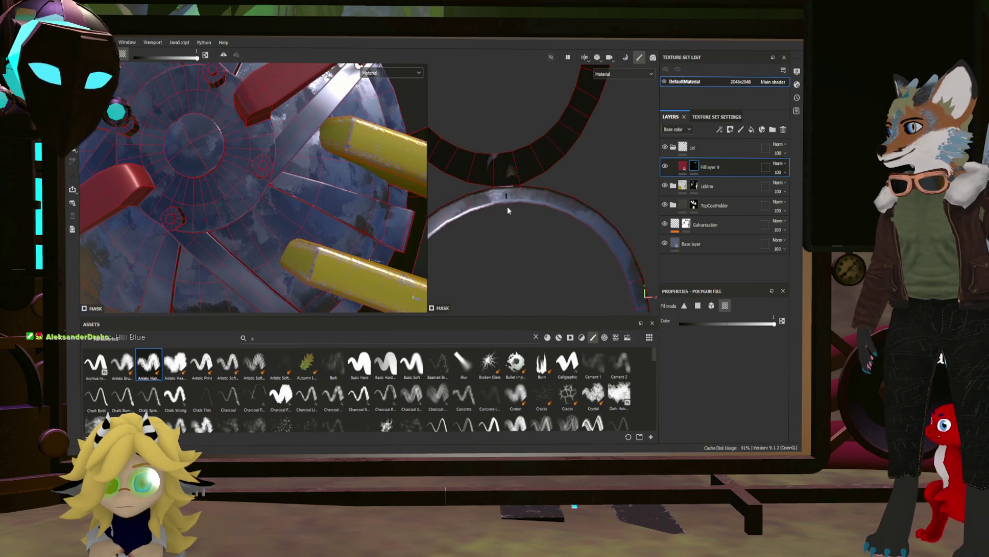
pyautogui.scroll(-5, 507, 206)
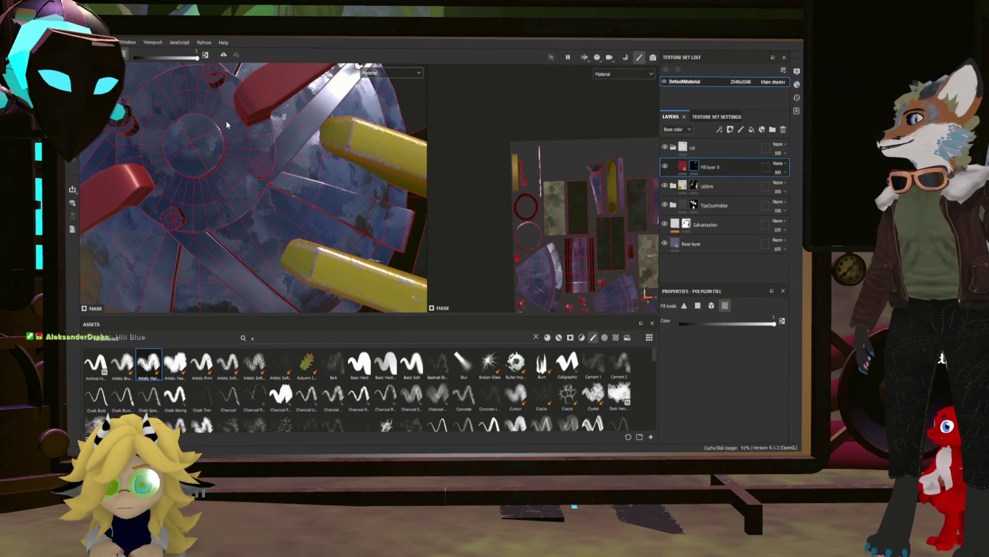
pyautogui.keyDown('alt'); pyautogui.moveTo(227, 124); pyautogui.dragTo(480, 174); pyautogui.keyUp('alt')
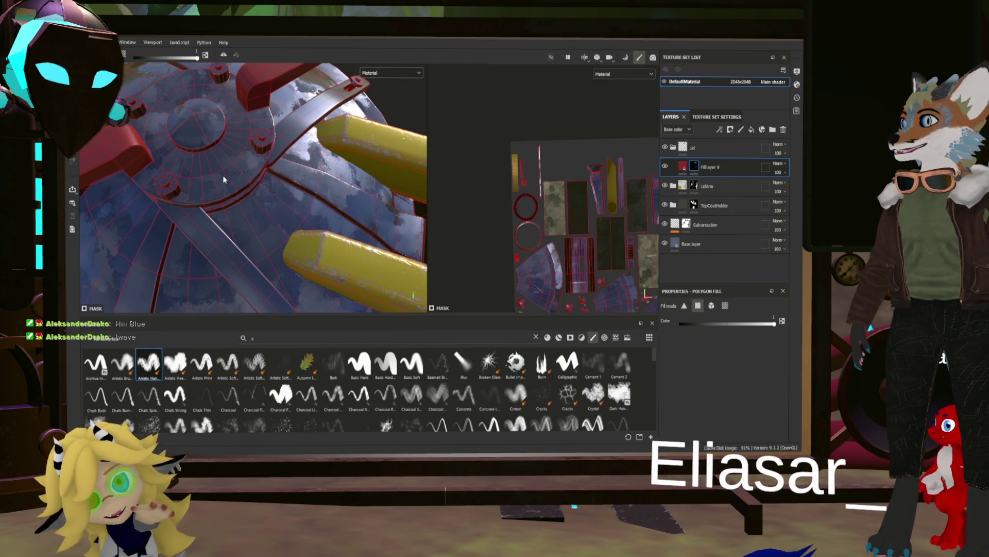
pyautogui.scroll(2, 532, 250)
pyautogui.scroll(2, 532, 249)
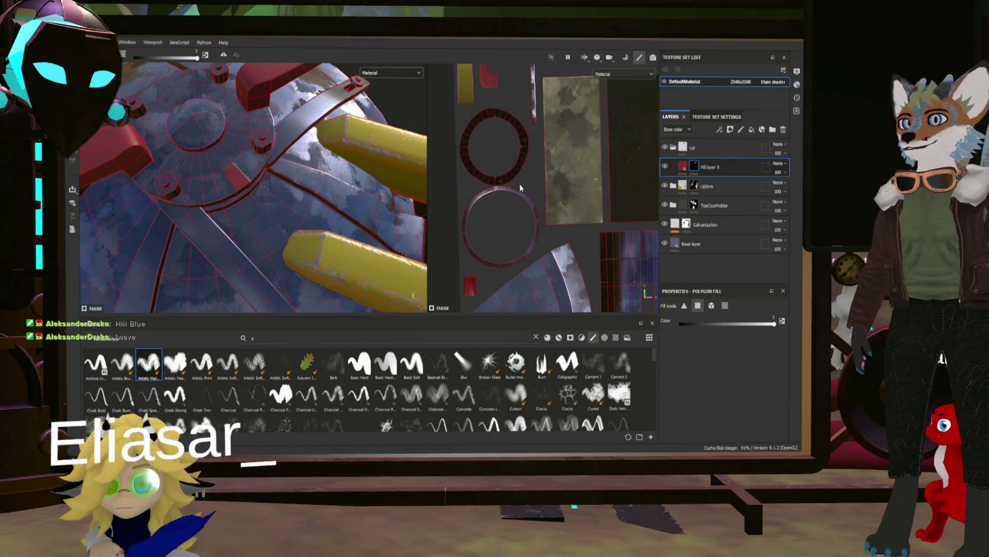
pyautogui.scroll(-2, 520, 184)
pyautogui.moveTo(550, 200)
pyautogui.mouseDown(button='middle')
pyautogui.moveTo(458, 156)
pyautogui.moveTo(566, 168)
pyautogui.moveTo(540, 211)
pyautogui.mouseUp(button='middle')
pyautogui.scroll(2, 565, 178)
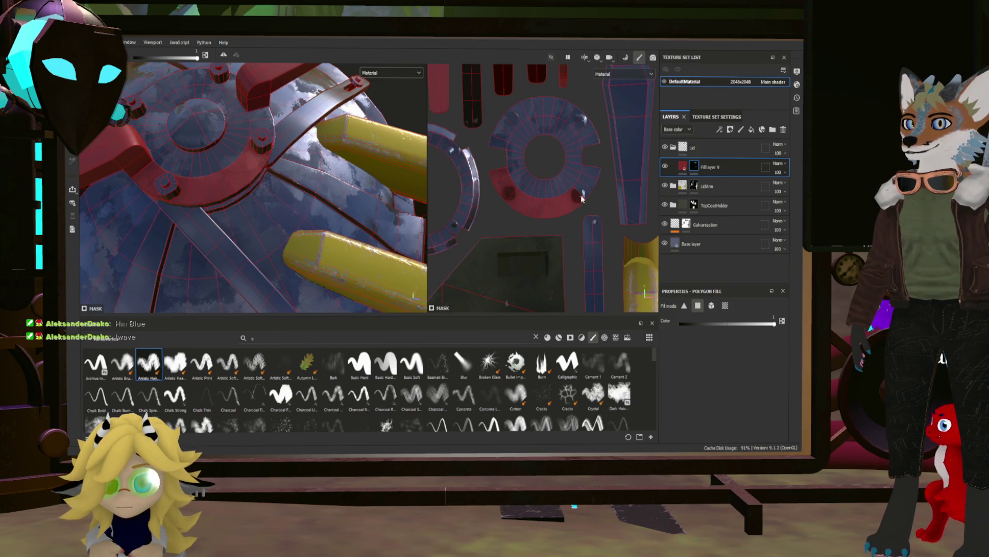
pyautogui.click(561, 97)
pyautogui.click(517, 113)
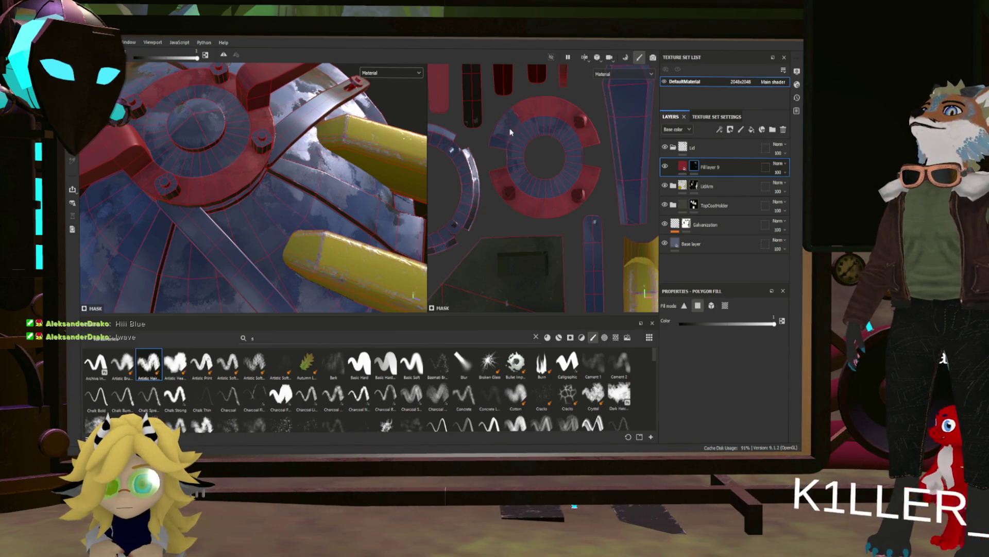
pyautogui.scroll(-5, 258, 207)
pyautogui.moveTo(257, 206)
pyautogui.keyDown('alt'); pyautogui.mouseDown()
pyautogui.moveTo(278, 222)
pyautogui.moveTo(220, 233)
pyautogui.moveTo(308, 229)
pyautogui.mouseUp(); pyautogui.keyUp('alt')
pyautogui.scroll(5, 248, 226)
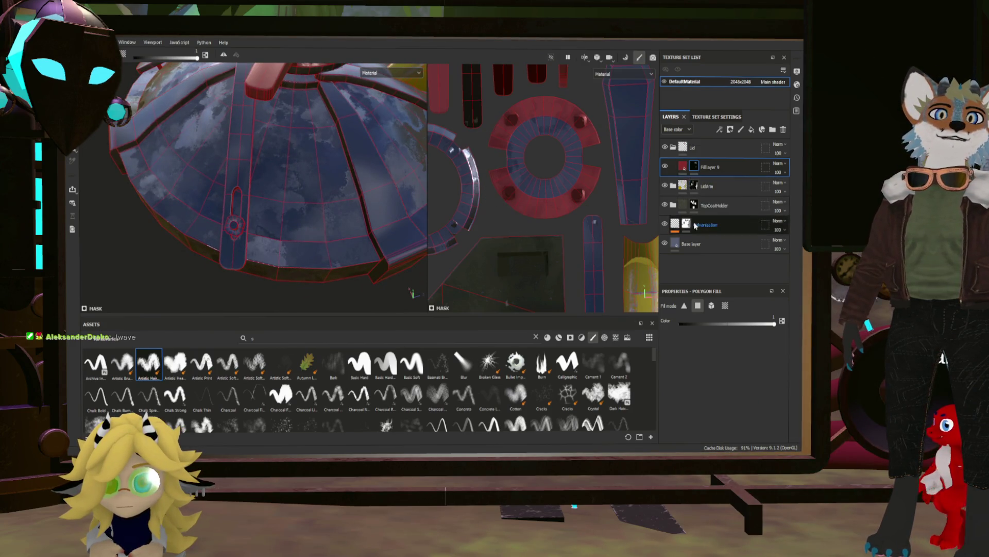
# Move the CautionStripe group directly under the Lid group.
pyautogui.click(674, 186)
pyautogui.click(727, 268)
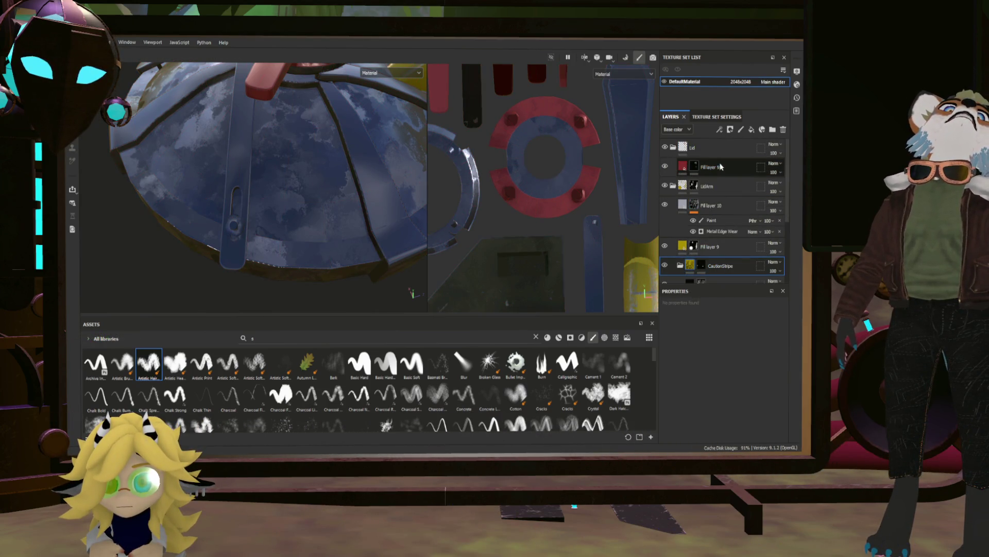
pyautogui.moveTo(721, 166); pyautogui.dragTo(719, 159)
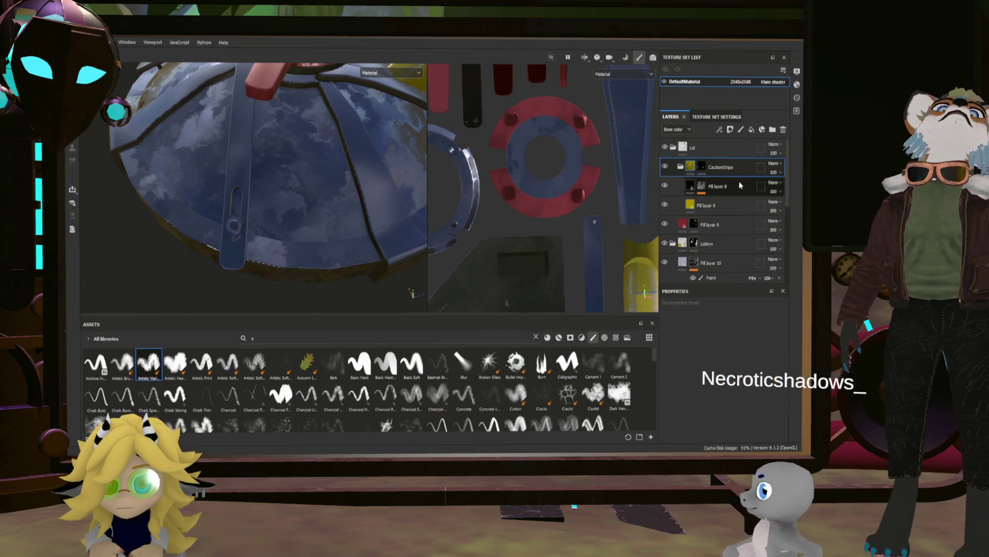
# Select the CautionStripe mask and add the latch strap's bottom faces to it.
pyautogui.click(701, 166)
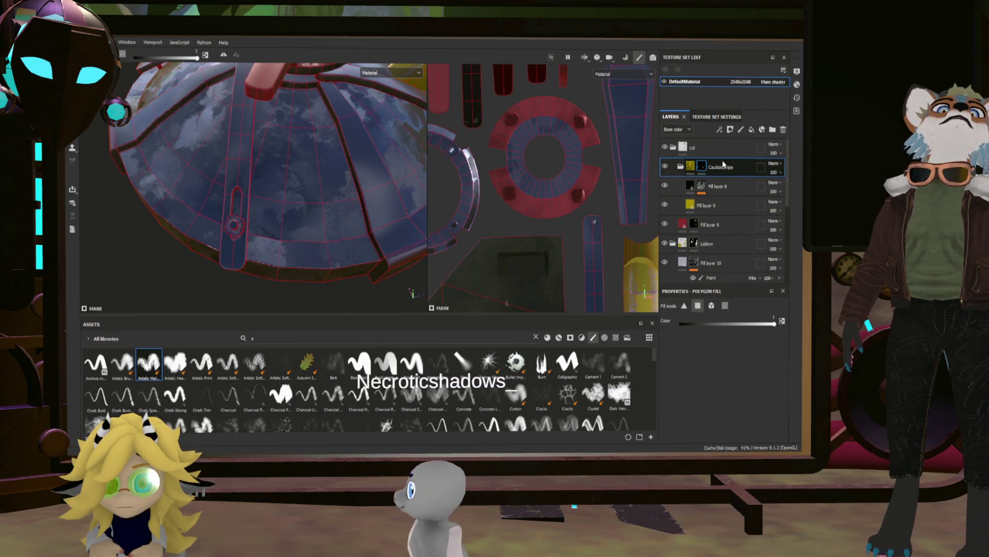
pyautogui.click(705, 188)
pyautogui.click(721, 167)
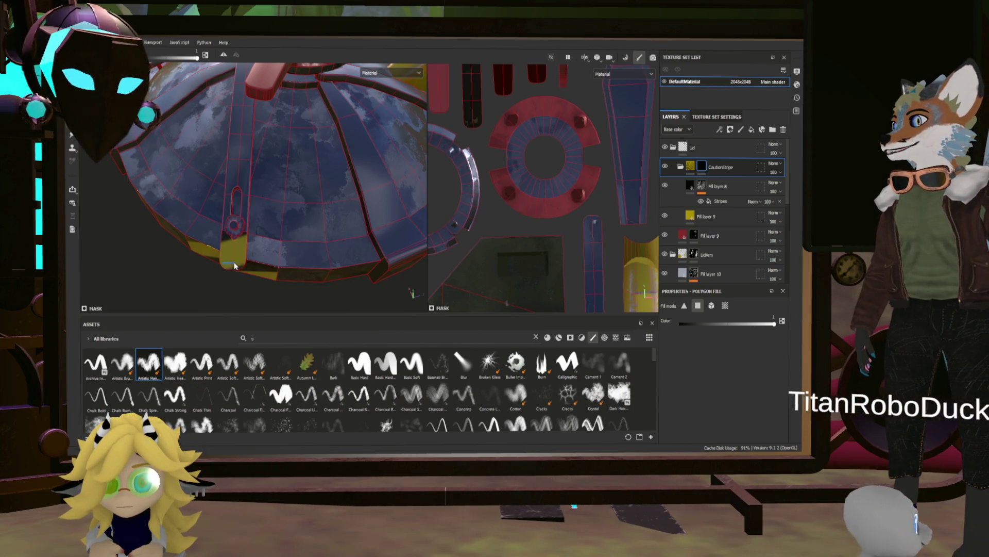
pyautogui.click(227, 261)
pyautogui.scroll(-3, 454, 222)
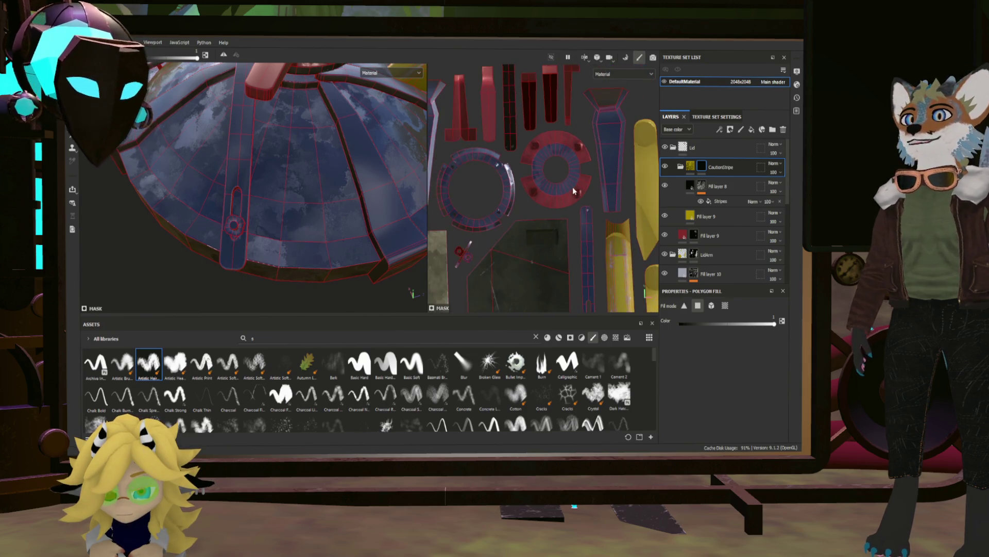
# Add the latch strap's faces to the caution-stripe mask from the UV layout.
pyautogui.scroll(-2, 510, 149)
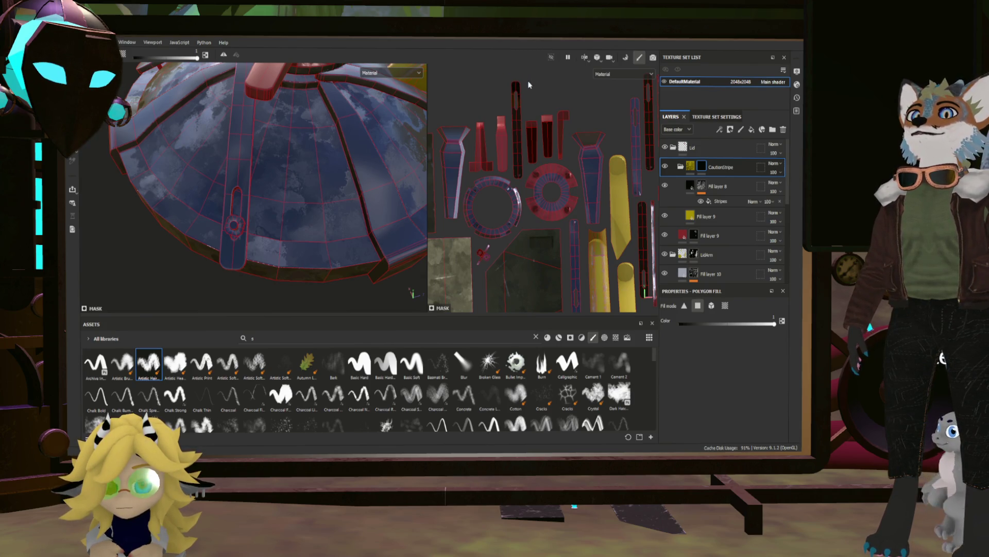
pyautogui.moveTo(527, 76)
pyautogui.keyDown('alt'); pyautogui.mouseDown()
pyautogui.moveTo(509, 138)
pyautogui.moveTo(612, 111)
pyautogui.mouseUp(); pyautogui.keyUp('alt')
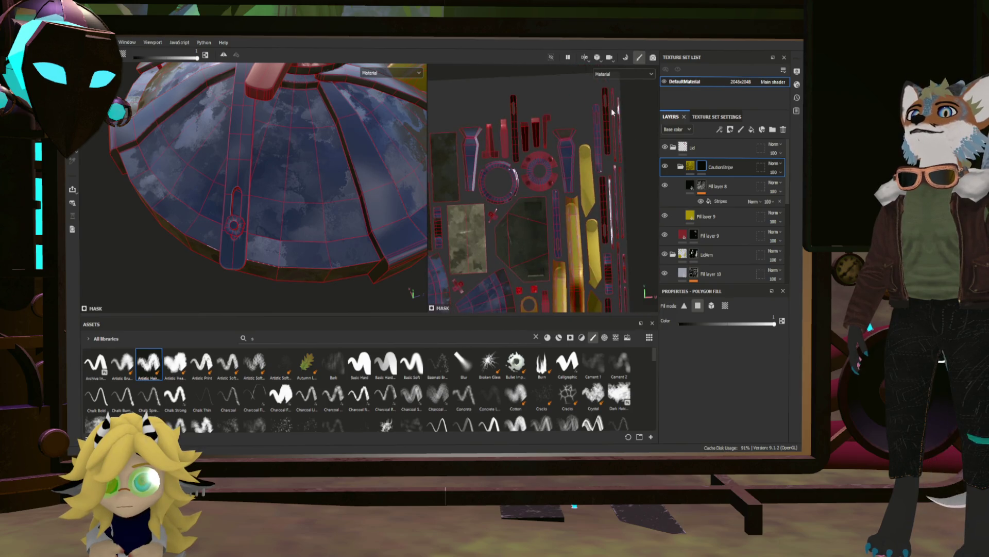
pyautogui.scroll(3, 526, 100)
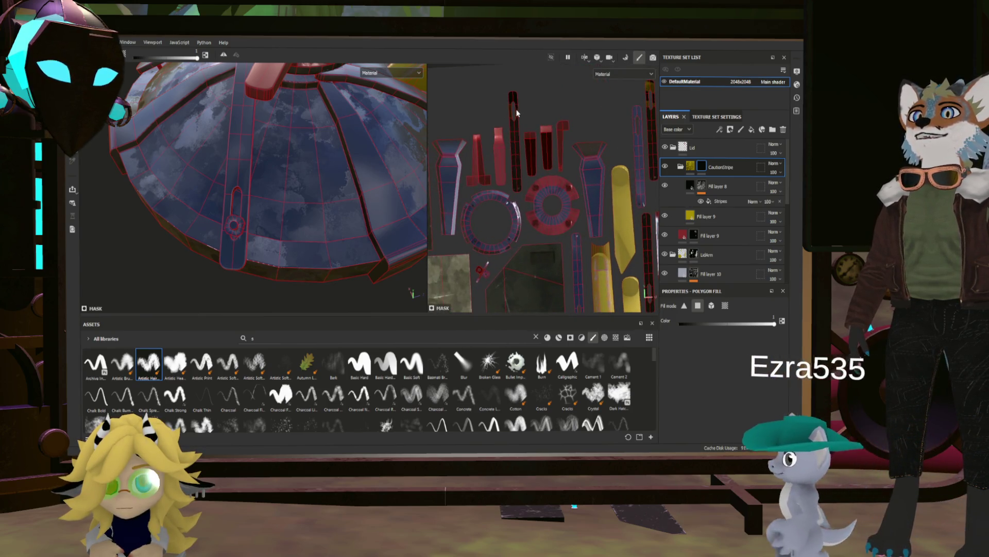
pyautogui.moveTo(499, 88); pyautogui.dragTo(455, 32, button='middle')
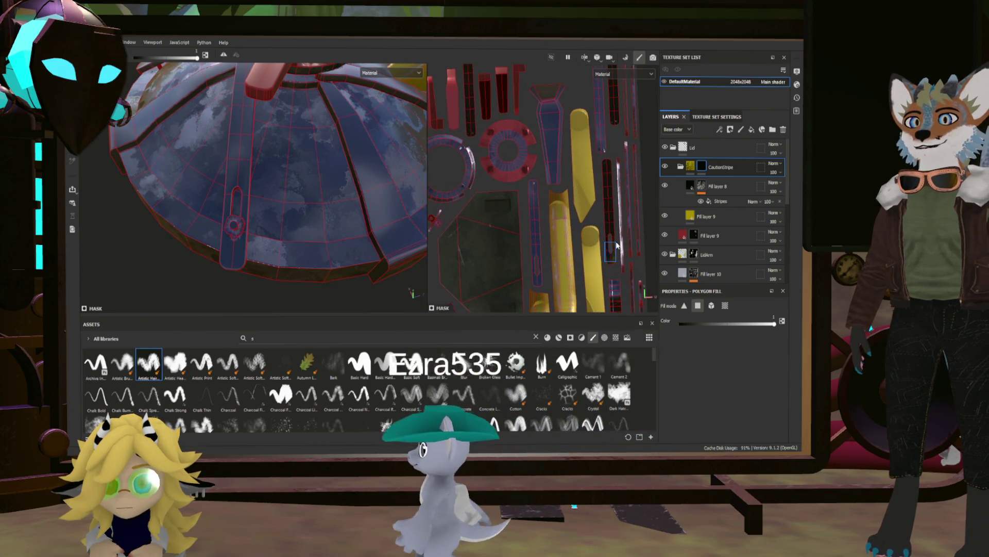
pyautogui.click(540, 267)
# Pan through the UV islands and orbit to inspect the striped strap on the lid dome.
pyautogui.scroll(-5, 530, 252)
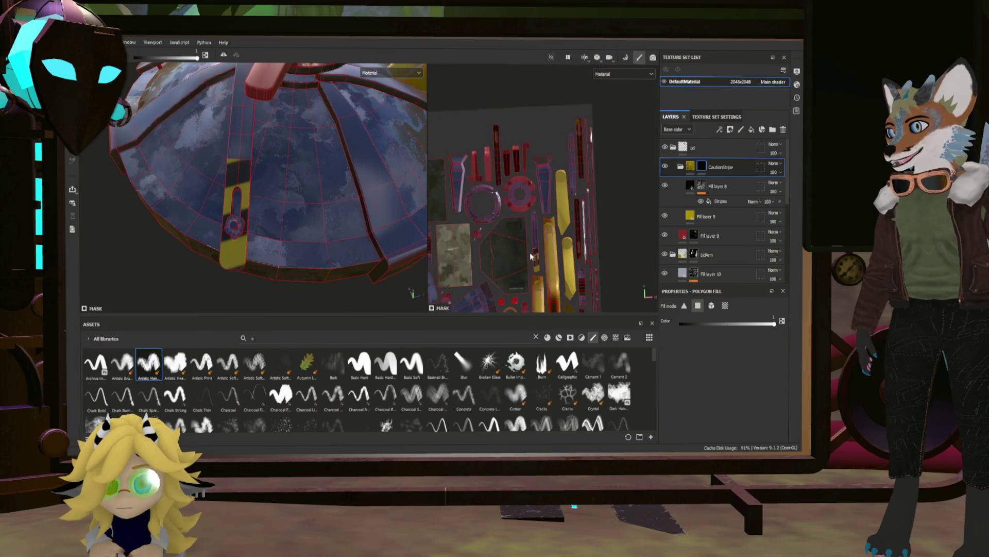
pyautogui.scroll(-1, 515, 239)
pyautogui.moveTo(537, 261)
pyautogui.keyDown('alt'); pyautogui.mouseDown()
pyautogui.moveTo(520, 242)
pyautogui.moveTo(534, 257)
pyautogui.mouseUp(); pyautogui.keyUp('alt')
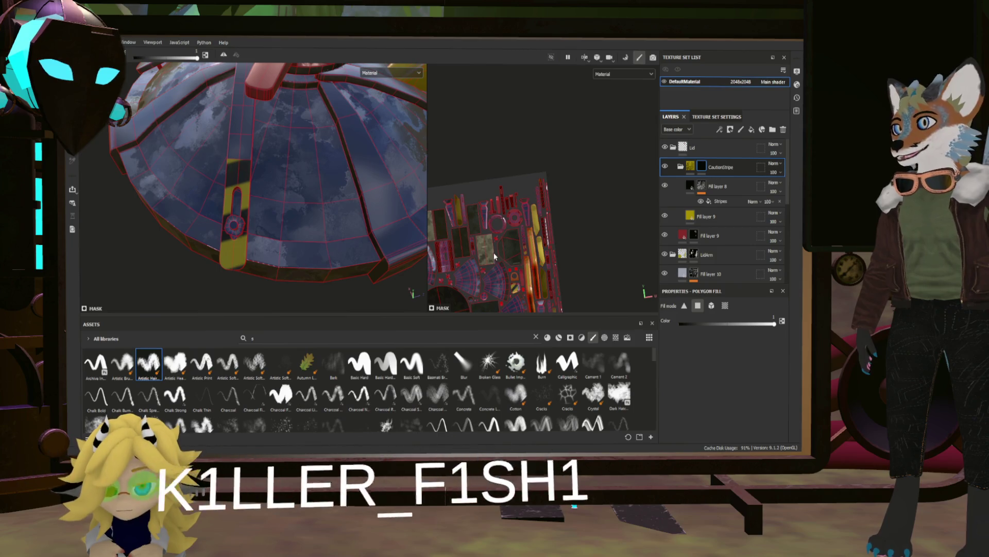
pyautogui.scroll(4, 536, 253)
pyautogui.scroll(5, 543, 246)
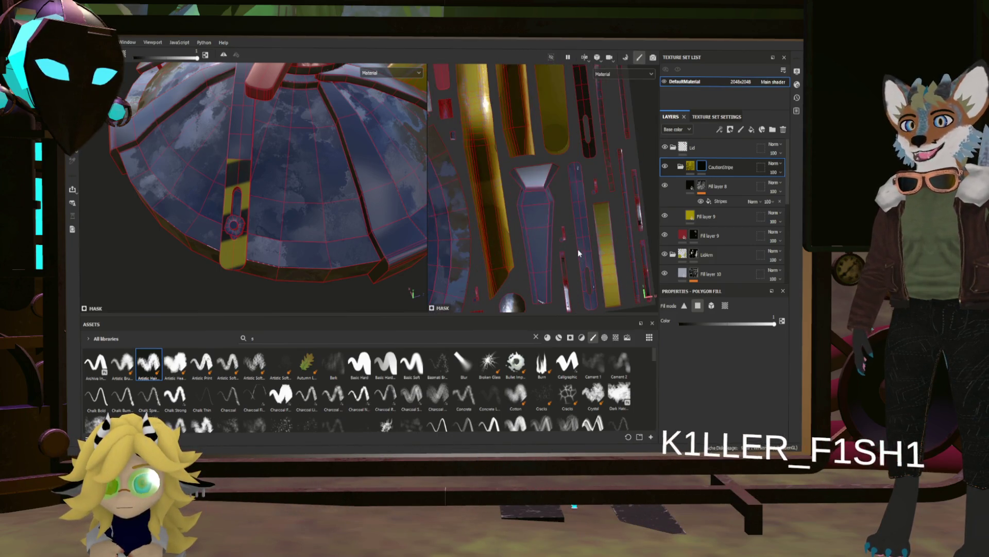
pyautogui.moveTo(487, 198); pyautogui.dragTo(541, 227, button='middle')
pyautogui.scroll(3, 606, 165)
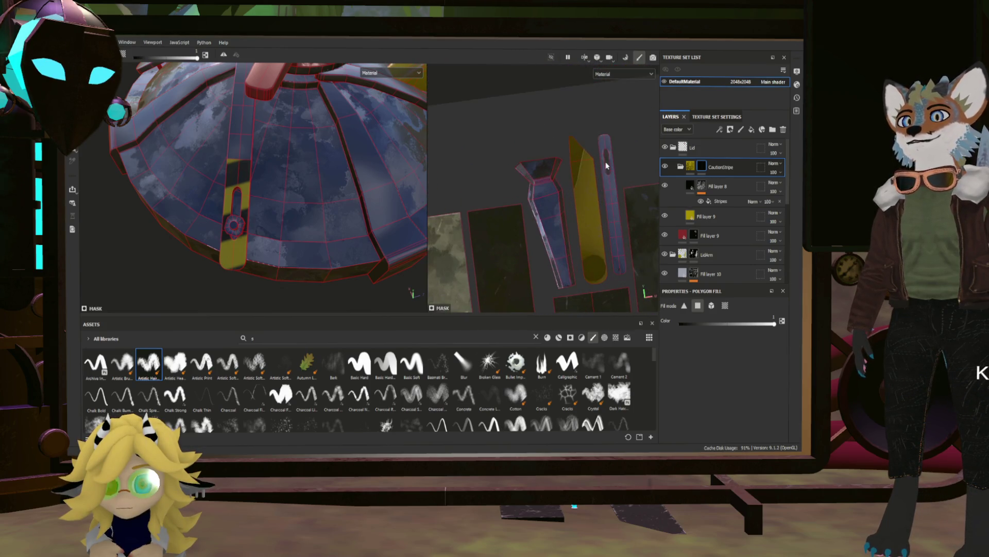
pyautogui.moveTo(623, 177); pyautogui.dragTo(623, 171)
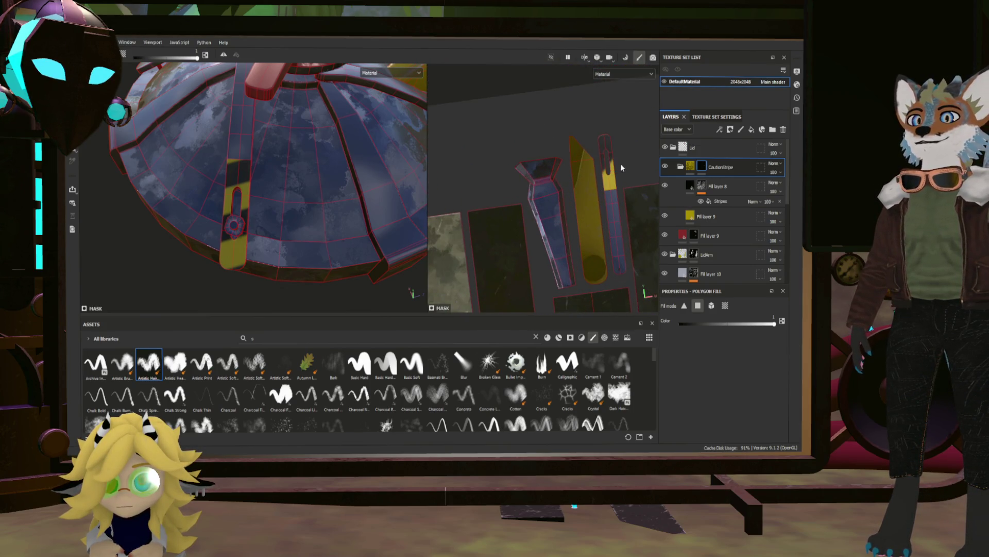
pyautogui.moveTo(621, 163); pyautogui.dragTo(506, 165, button='middle')
pyautogui.scroll(-2, 506, 165)
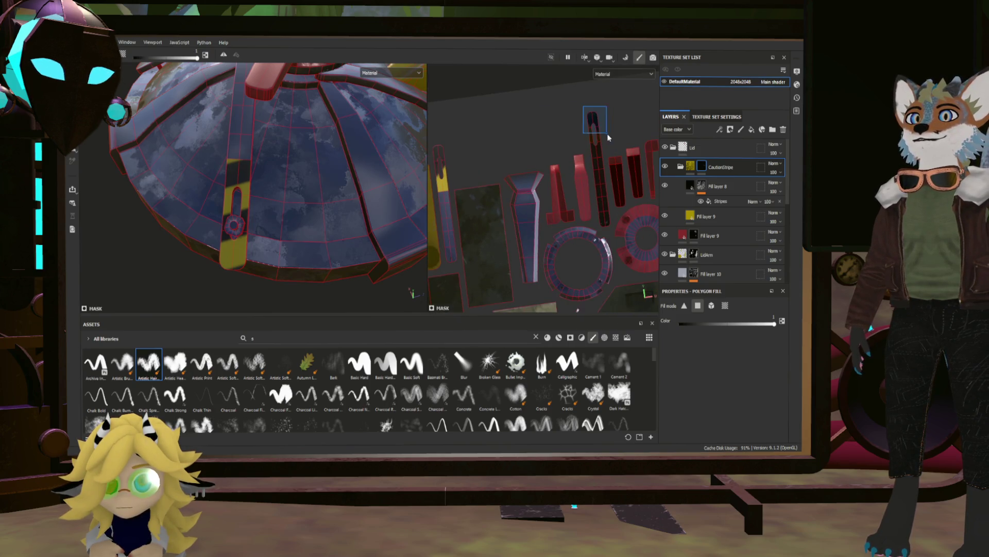
pyautogui.moveTo(611, 152)
pyautogui.keyDown('alt'); pyautogui.mouseDown()
pyautogui.moveTo(531, 145)
pyautogui.moveTo(531, 136)
pyautogui.mouseUp(); pyautogui.keyUp('alt')
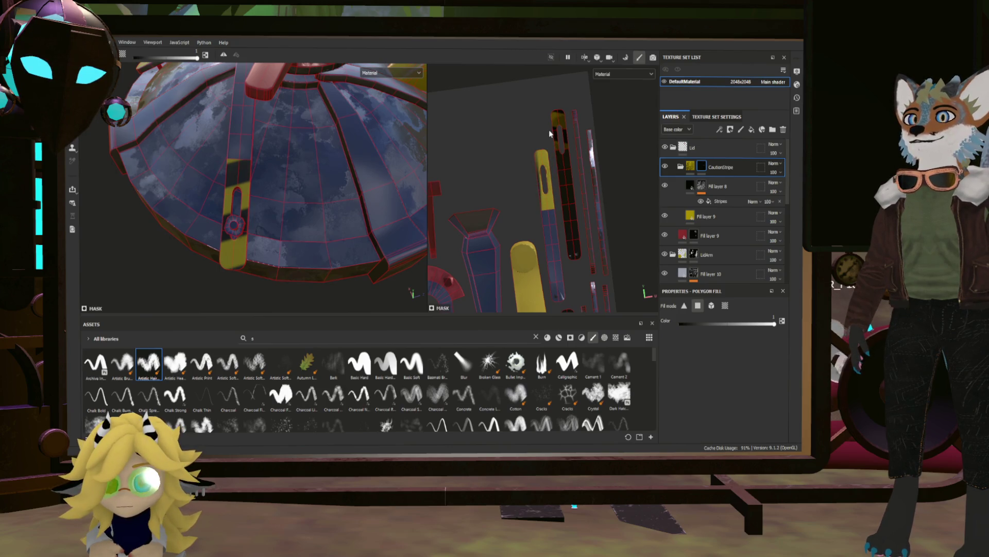
pyautogui.keyDown('alt'); pyautogui.moveTo(277, 184); pyautogui.dragTo(438, 165); pyautogui.keyUp('alt')
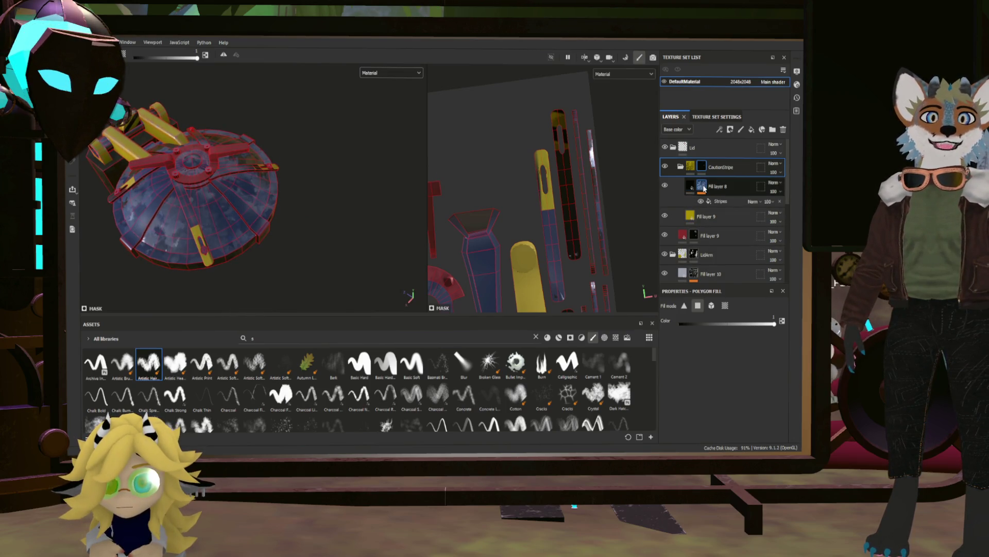
# Open Fill layer 8's Stripes settings and rotate the stripe pattern to 7.16.
pyautogui.click(716, 201)
pyautogui.click(716, 201)
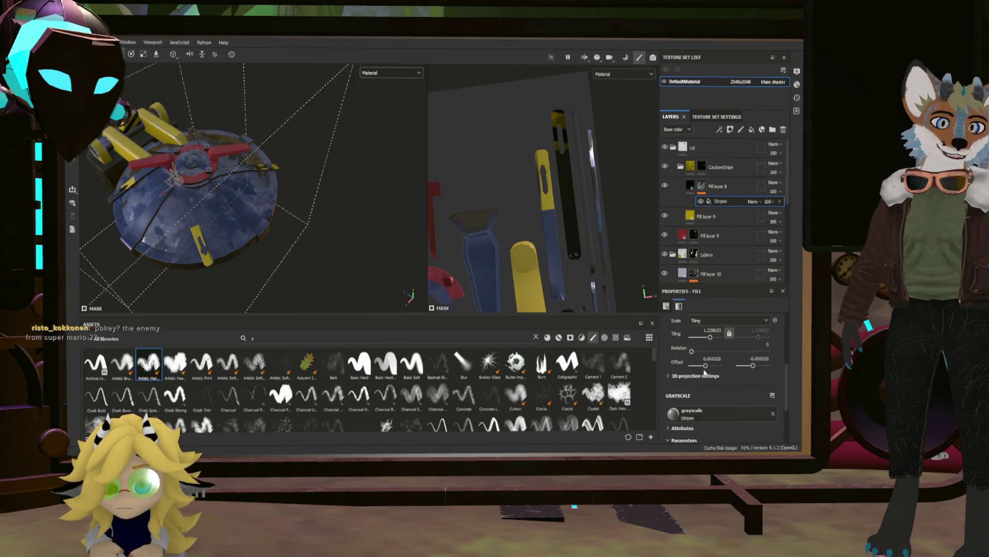
pyautogui.keyDown('alt'); pyautogui.moveTo(357, 270); pyautogui.dragTo(325, 234); pyautogui.keyUp('alt')
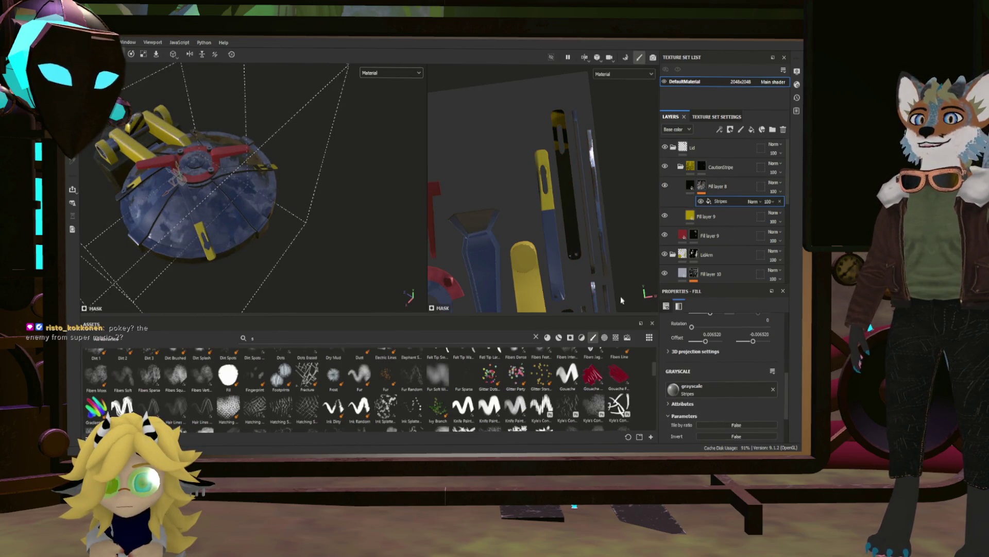
pyautogui.scroll(-2, 714, 334)
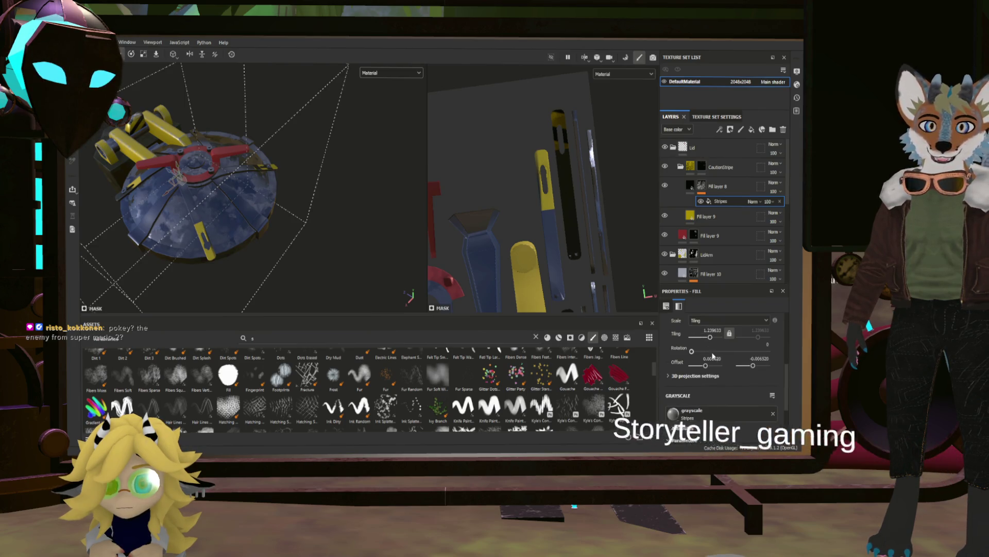
pyautogui.scroll(-1, 717, 355)
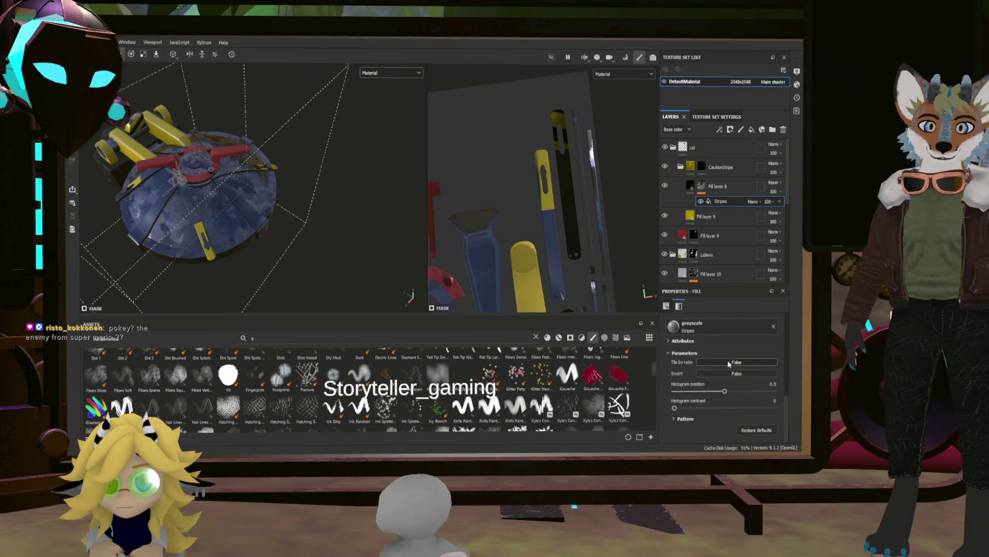
pyautogui.scroll(3, 724, 376)
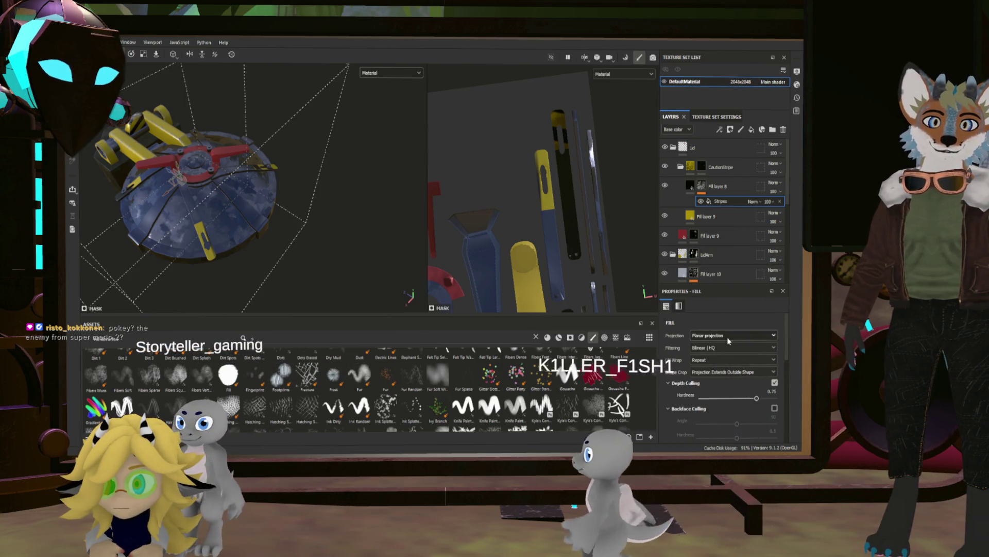
pyautogui.scroll(-2, 727, 385)
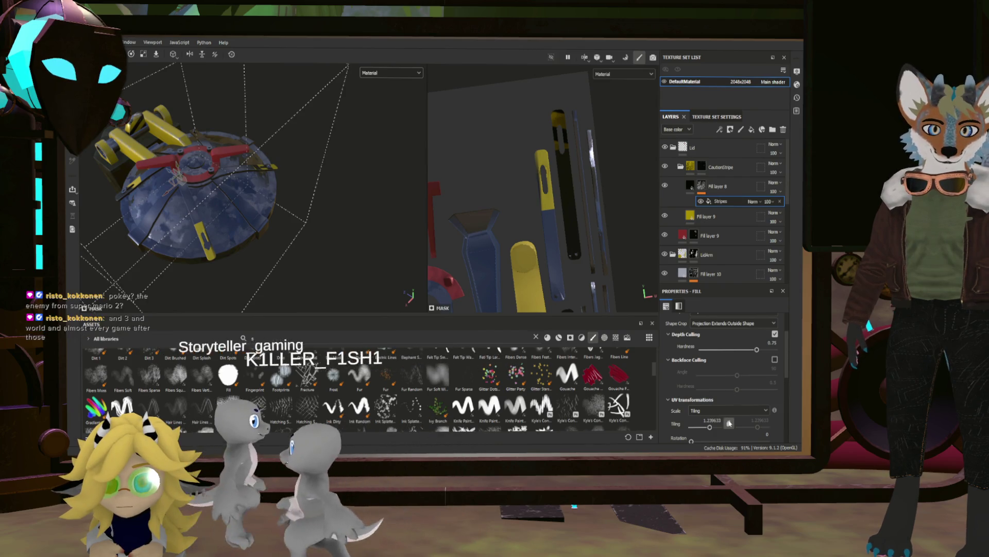
pyautogui.scroll(-2, 715, 375)
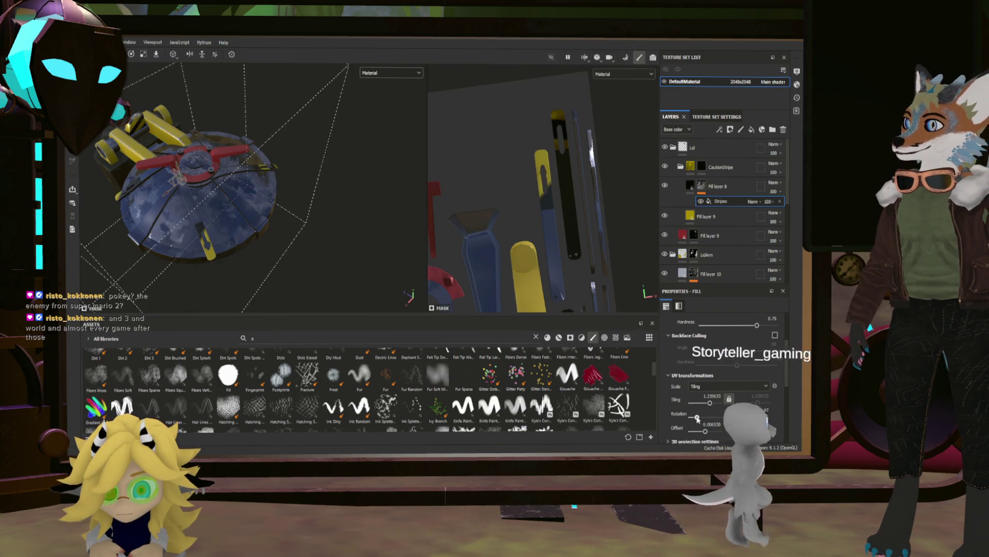
pyautogui.moveTo(691, 417); pyautogui.dragTo(691, 417)
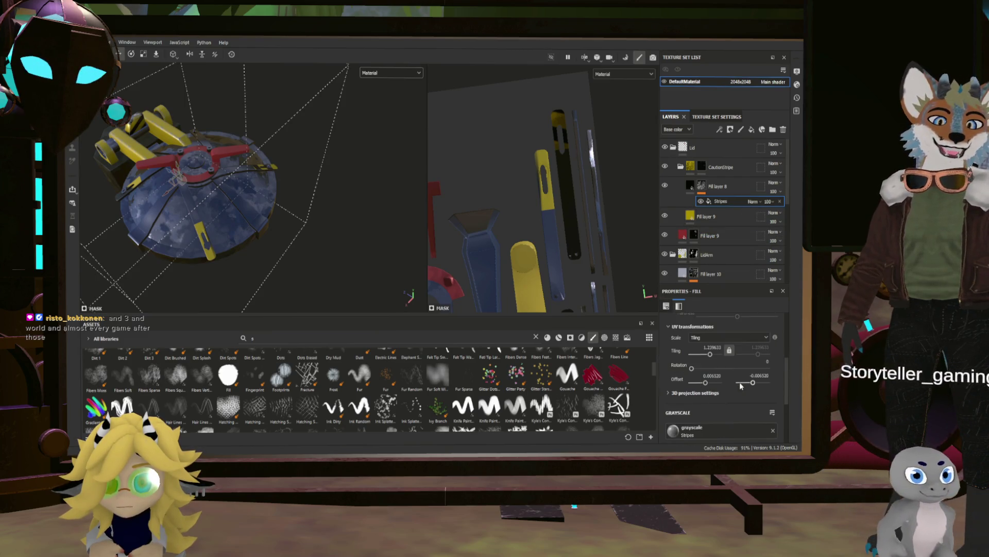
# Rotate the Stripes 3D projection on X to about 84.86.
pyautogui.scroll(-2, 740, 382)
pyautogui.click(695, 347)
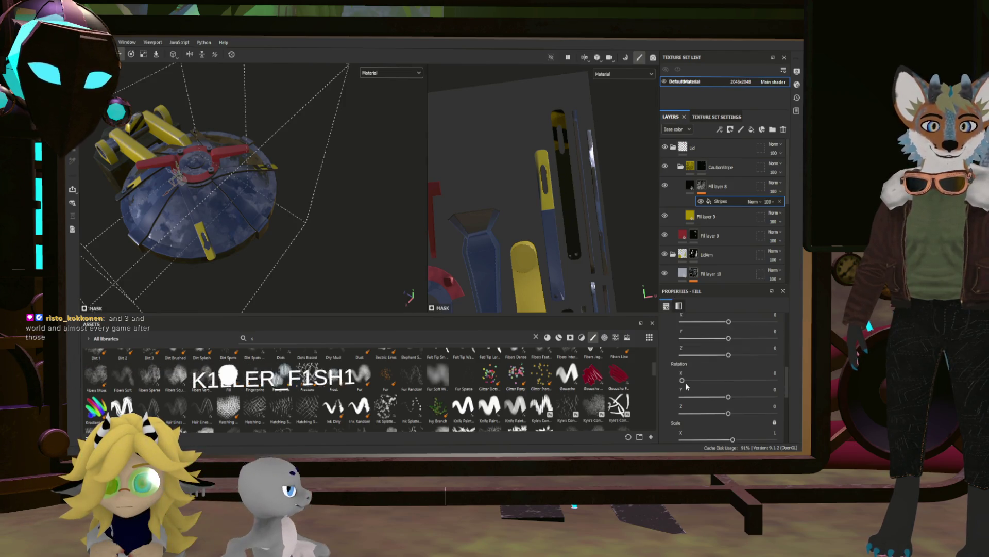
pyautogui.moveTo(682, 380)
pyautogui.mouseDown()
pyautogui.moveTo(744, 378)
pyautogui.moveTo(725, 368)
pyautogui.mouseUp()
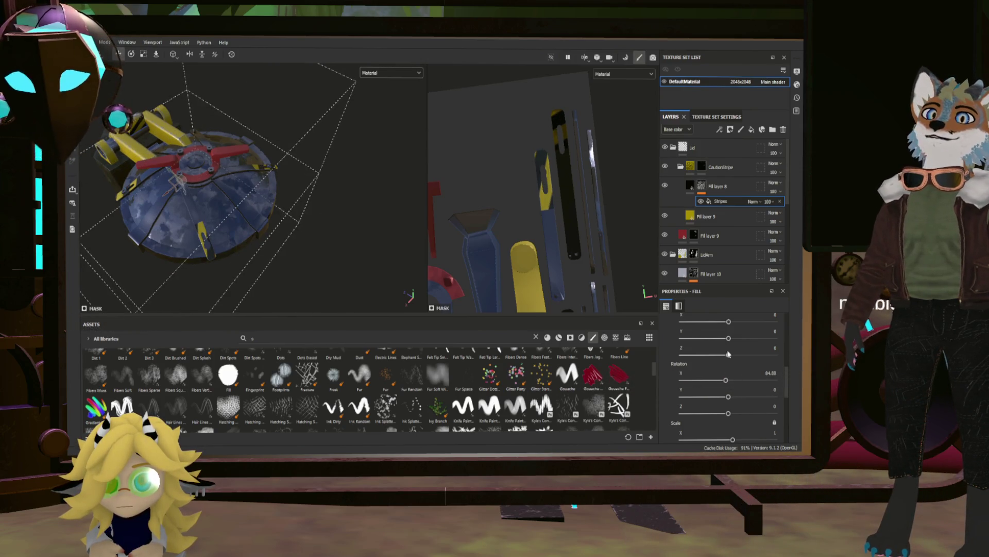
pyautogui.scroll(10, 727, 350)
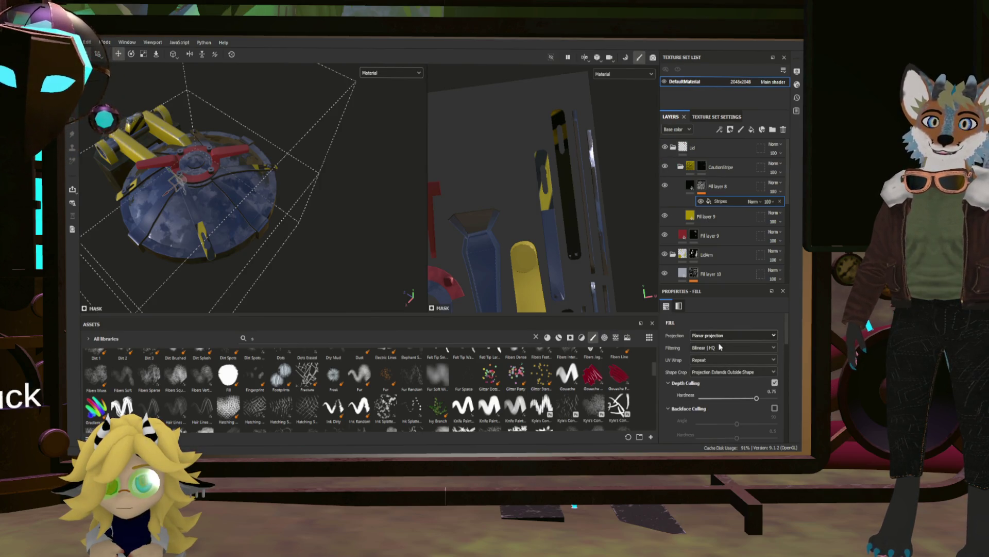
# Switch the stripe fill's projection to Tri-planar, then to Spherical.
pyautogui.click(733, 335)
pyautogui.click(722, 346)
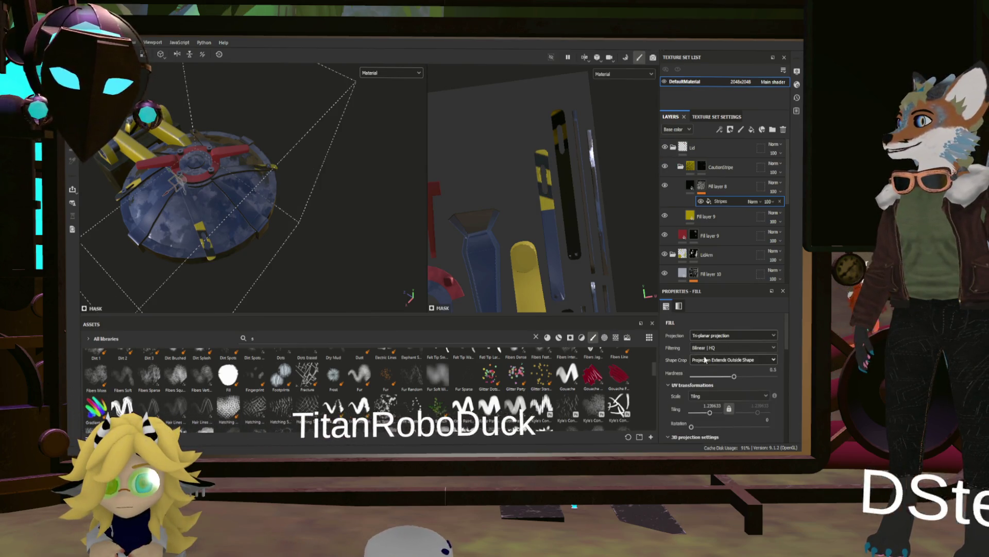
pyautogui.scroll(3, 289, 163)
pyautogui.moveTo(289, 163)
pyautogui.keyDown('alt'); pyautogui.mouseDown()
pyautogui.moveTo(118, 150)
pyautogui.moveTo(246, 180)
pyautogui.mouseUp(); pyautogui.keyUp('alt')
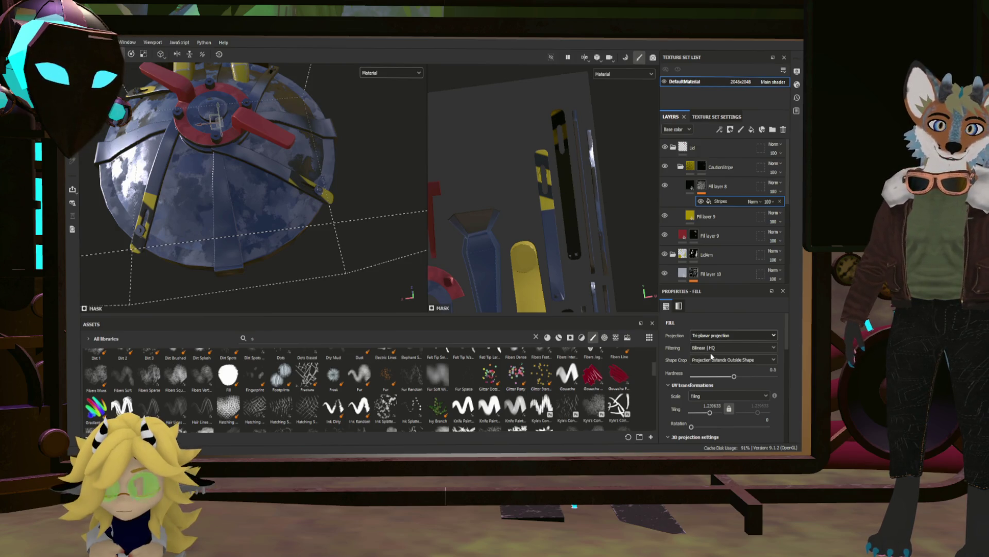
pyautogui.scroll(-1, 733, 335)
pyautogui.moveTo(247, 186)
pyautogui.keyDown('alt'); pyautogui.mouseDown()
pyautogui.moveTo(335, 184)
pyautogui.moveTo(301, 184)
pyautogui.moveTo(318, 184)
pyautogui.mouseUp(); pyautogui.keyUp('alt')
# Centre the spherical projection over the lid and select the CautionStripe mask.
pyautogui.moveTo(163, 198)
pyautogui.mouseDown()
pyautogui.moveTo(203, 197)
pyautogui.moveTo(191, 195)
pyautogui.mouseUp()
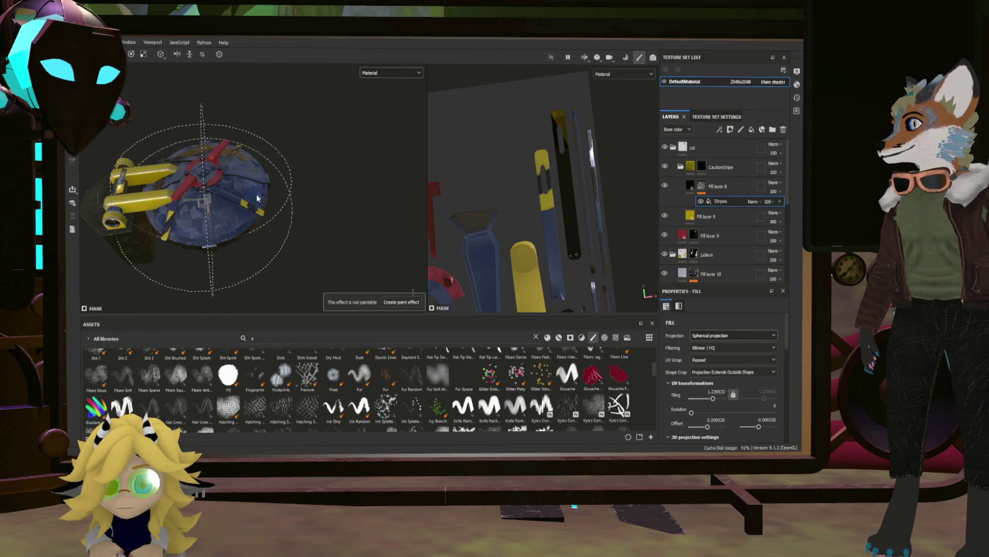
pyautogui.keyDown('alt'); pyautogui.moveTo(258, 198); pyautogui.dragTo(285, 230); pyautogui.keyUp('alt')
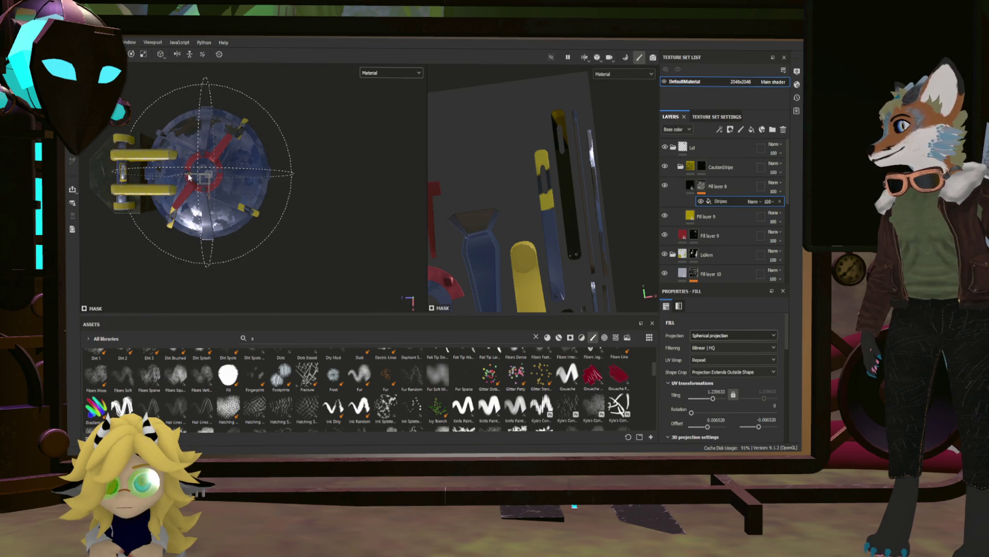
pyautogui.moveTo(344, 206)
pyautogui.keyDown('alt'); pyautogui.mouseDown()
pyautogui.moveTo(326, 194)
pyautogui.moveTo(393, 224)
pyautogui.moveTo(340, 214)
pyautogui.mouseUp(); pyautogui.keyUp('alt')
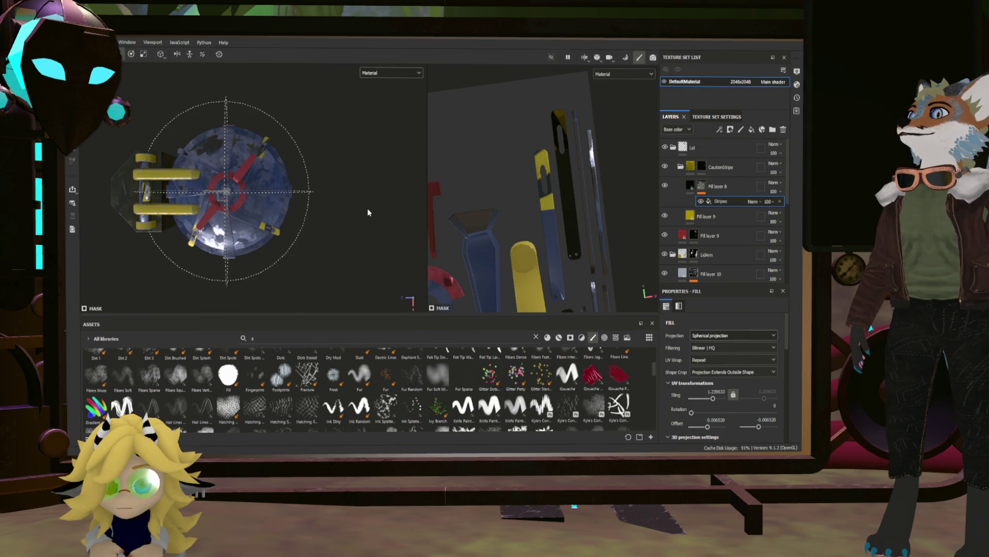
pyautogui.click(704, 167)
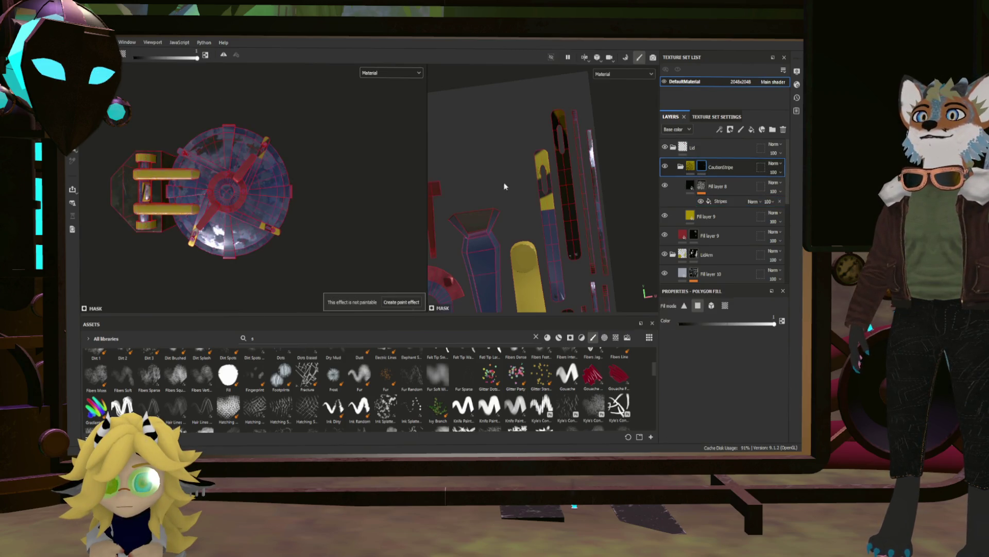
pyautogui.scroll(3, 340, 186)
pyautogui.moveTo(354, 181)
pyautogui.keyDown('alt'); pyautogui.mouseDown()
pyautogui.moveTo(303, 150)
pyautogui.moveTo(278, 150)
pyautogui.moveTo(419, 181)
pyautogui.moveTo(457, 165)
pyautogui.mouseUp(); pyautogui.keyUp('alt')
pyautogui.scroll(-5, 458, 165)
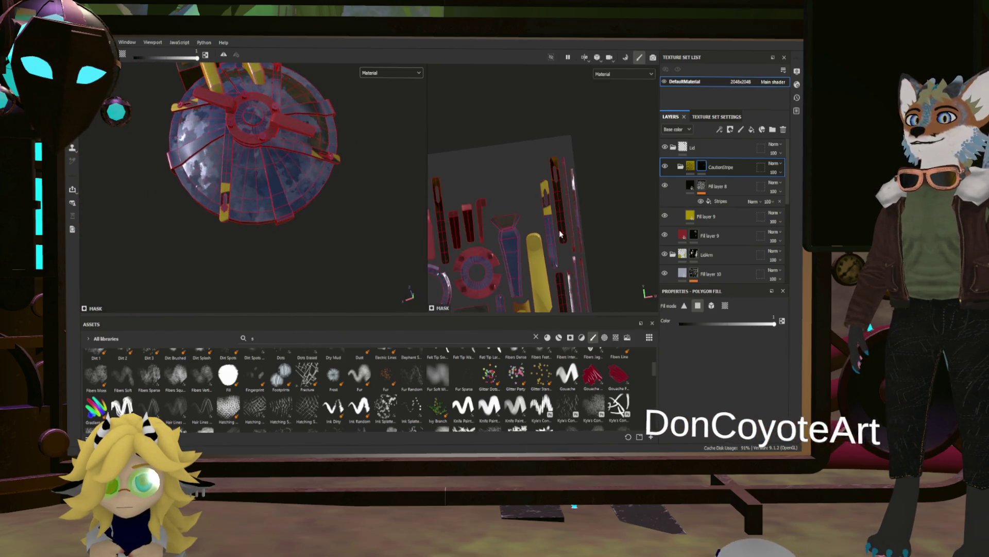
pyautogui.scroll(5, 558, 144)
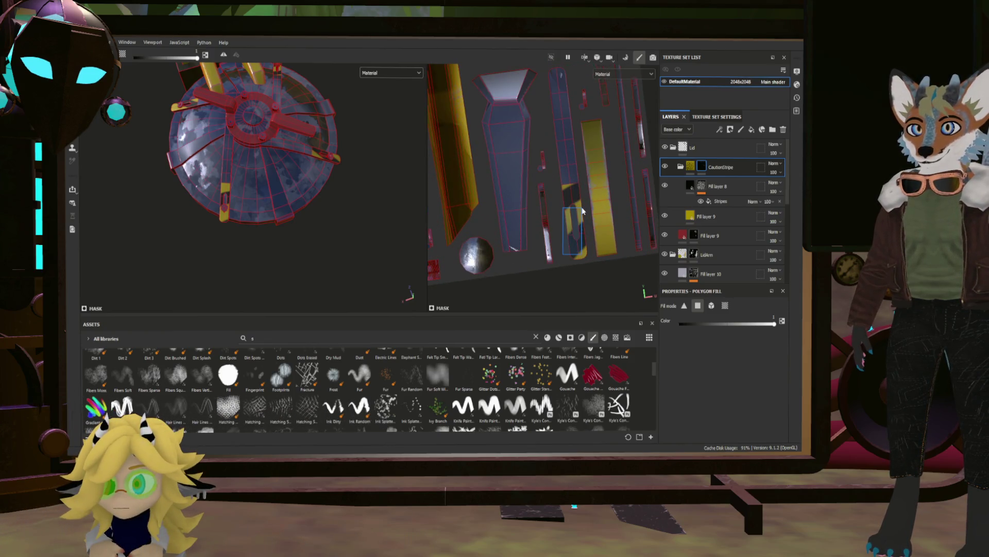
pyautogui.moveTo(583, 211)
pyautogui.mouseDown(button='middle')
pyautogui.moveTo(564, 202)
pyautogui.moveTo(605, 178)
pyautogui.moveTo(578, 228)
pyautogui.mouseUp(button='middle')
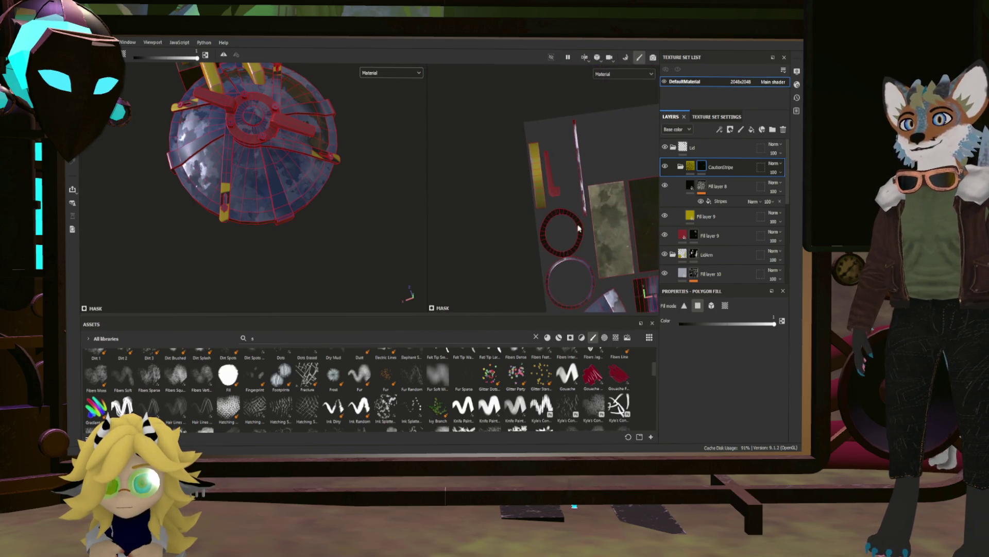
pyautogui.moveTo(578, 228)
pyautogui.keyDown('alt'); pyautogui.mouseDown()
pyautogui.moveTo(350, 155)
pyautogui.moveTo(409, 236)
pyautogui.moveTo(525, 154)
pyautogui.moveTo(343, 175)
pyautogui.moveTo(396, 112)
pyautogui.moveTo(428, 103)
pyautogui.moveTo(407, 149)
pyautogui.moveTo(314, 142)
pyautogui.moveTo(314, 165)
pyautogui.moveTo(295, 159)
pyautogui.moveTo(342, 154)
pyautogui.moveTo(72, 183)
pyautogui.moveTo(332, 159)
pyautogui.moveTo(468, 171)
pyautogui.moveTo(307, 166)
pyautogui.moveTo(314, 144)
pyautogui.moveTo(309, 170)
pyautogui.moveTo(302, 165)
pyautogui.moveTo(309, 196)
pyautogui.moveTo(380, 227)
pyautogui.moveTo(316, 249)
pyautogui.moveTo(346, 247)
pyautogui.moveTo(326, 118)
pyautogui.moveTo(105, 170)
pyautogui.moveTo(348, 176)
pyautogui.mouseUp(); pyautogui.keyUp('alt')
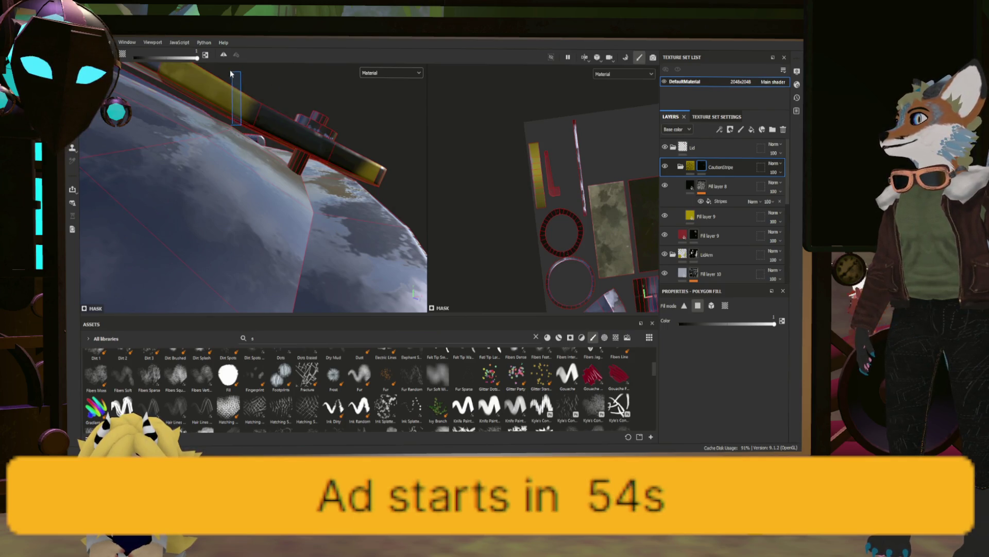
# Add the arm bar faces to the caution-stripe mask.
pyautogui.moveTo(240, 83)
pyautogui.keyDown('alt'); pyautogui.mouseDown()
pyautogui.moveTo(198, 150)
pyautogui.moveTo(301, 164)
pyautogui.moveTo(295, 156)
pyautogui.moveTo(366, 207)
pyautogui.moveTo(327, 200)
pyautogui.moveTo(212, 129)
pyautogui.moveTo(209, 183)
pyautogui.moveTo(296, 221)
pyautogui.moveTo(270, 199)
pyautogui.moveTo(276, 219)
pyautogui.moveTo(329, 236)
pyautogui.moveTo(326, 221)
pyautogui.moveTo(358, 263)
pyautogui.moveTo(375, 240)
pyautogui.moveTo(376, 261)
pyautogui.moveTo(249, 140)
pyautogui.moveTo(276, 202)
pyautogui.mouseUp(); pyautogui.keyUp('alt')
pyautogui.moveTo(208, 253)
pyautogui.keyDown('alt'); pyautogui.mouseDown()
pyautogui.moveTo(226, 191)
pyautogui.moveTo(320, 221)
pyautogui.moveTo(242, 208)
pyautogui.moveTo(392, 194)
pyautogui.moveTo(113, 201)
pyautogui.mouseUp(); pyautogui.keyUp('alt')
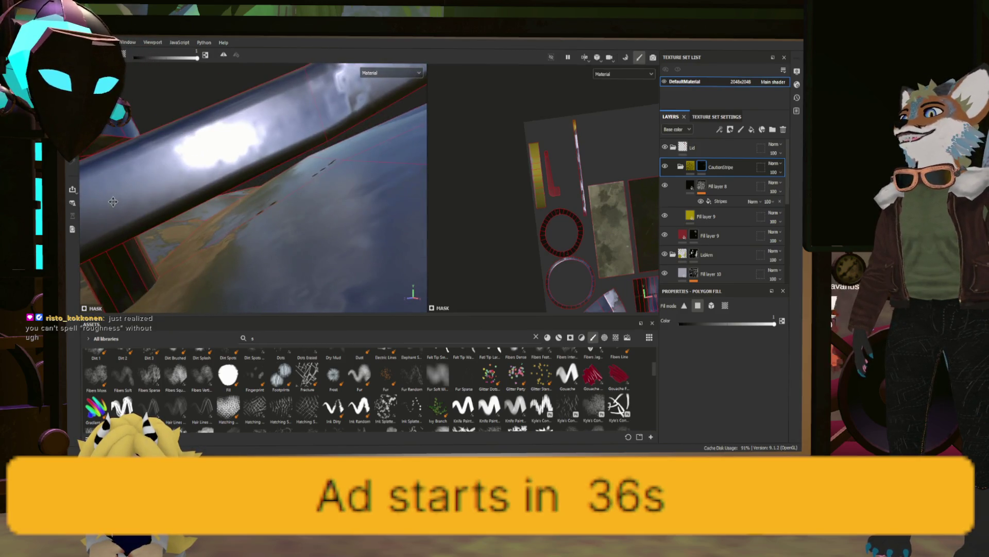
pyautogui.moveTo(204, 160); pyautogui.dragTo(222, 116)
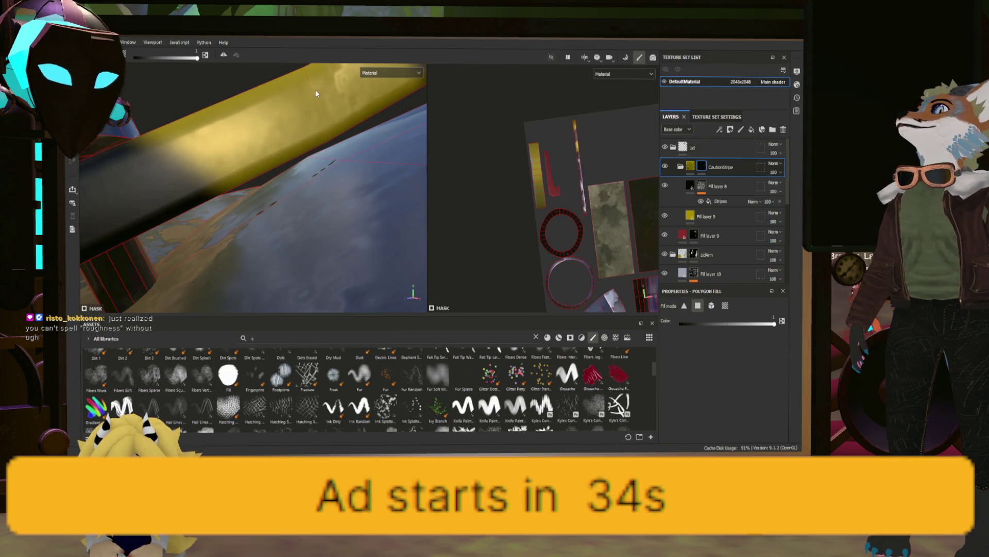
pyautogui.moveTo(317, 96)
pyautogui.keyDown('alt'); pyautogui.mouseDown()
pyautogui.moveTo(302, 146)
pyautogui.moveTo(311, 212)
pyautogui.moveTo(335, 196)
pyautogui.moveTo(373, 138)
pyautogui.moveTo(432, 235)
pyautogui.moveTo(434, 213)
pyautogui.moveTo(334, 233)
pyautogui.mouseUp(); pyautogui.keyUp('alt')
# Switch to brush painting and add a new fill layer above CautionStripe.
pyautogui.press('1')
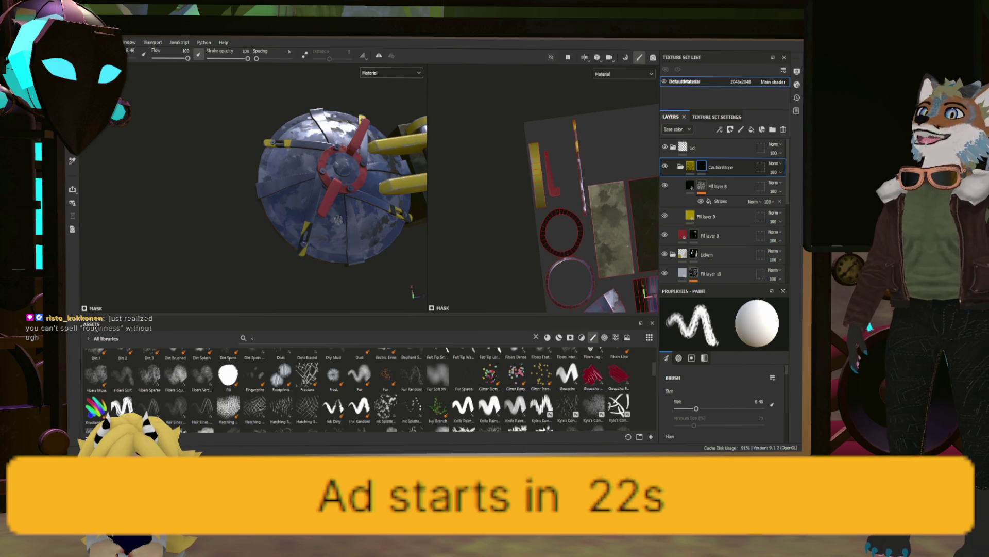
pyautogui.scroll(5, 337, 219)
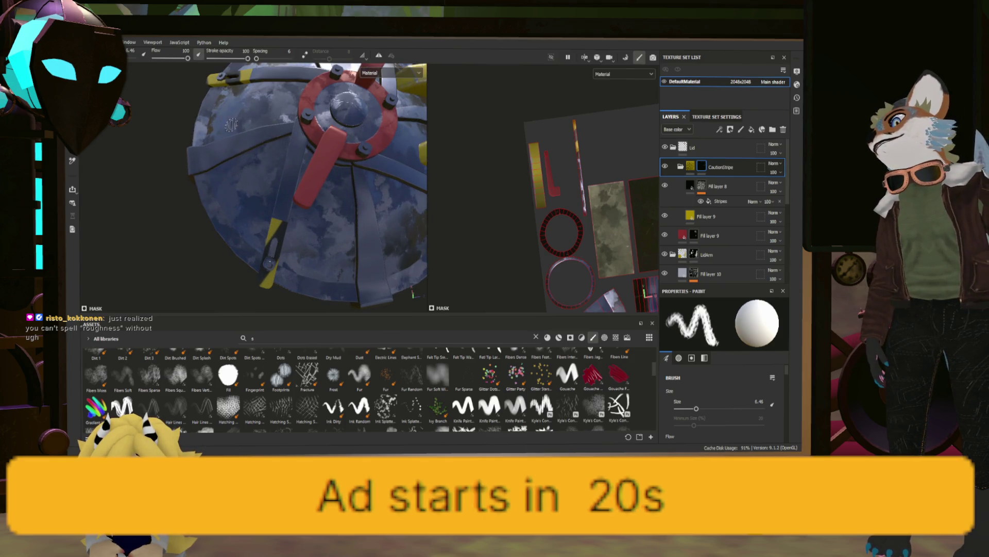
pyautogui.moveTo(286, 125)
pyautogui.keyDown('alt'); pyautogui.mouseDown()
pyautogui.moveTo(240, 212)
pyautogui.moveTo(256, 282)
pyautogui.moveTo(249, 227)
pyautogui.moveTo(304, 188)
pyautogui.moveTo(280, 269)
pyautogui.moveTo(387, 240)
pyautogui.mouseUp(); pyautogui.keyUp('alt')
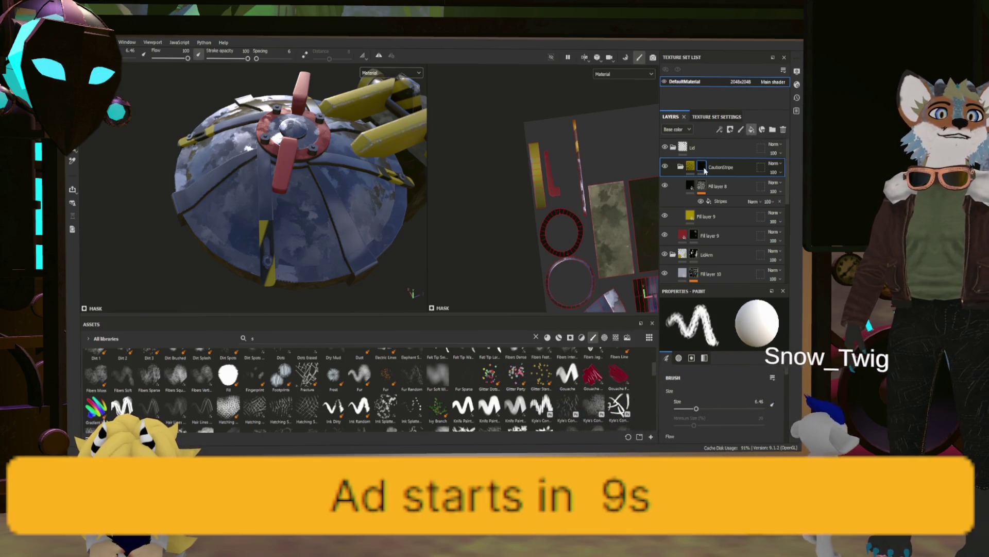
pyautogui.click(751, 129)
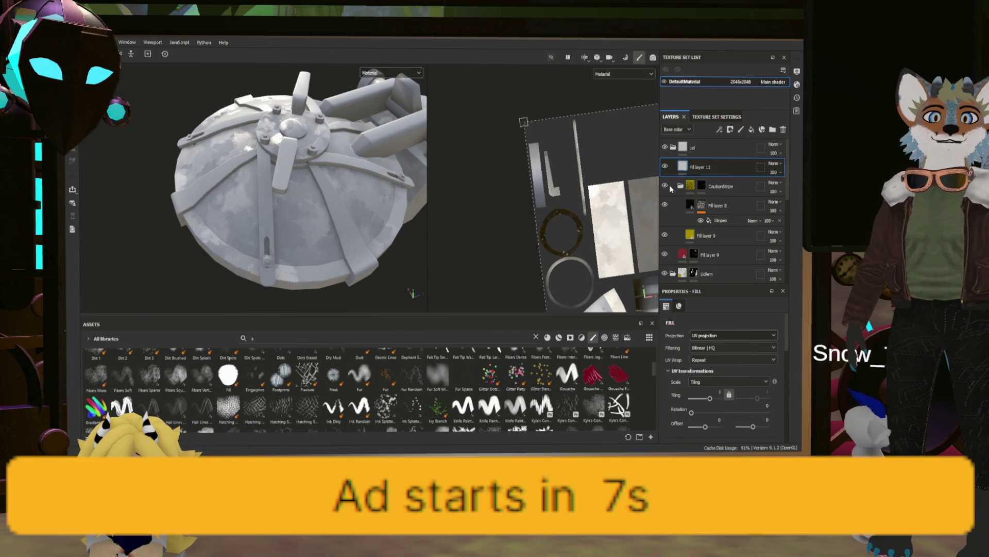
# On the Galvanization mask, clear the dome's left and right lower panels using UV-island Polygon Fill.
pyautogui.scroll(-5, 718, 230)
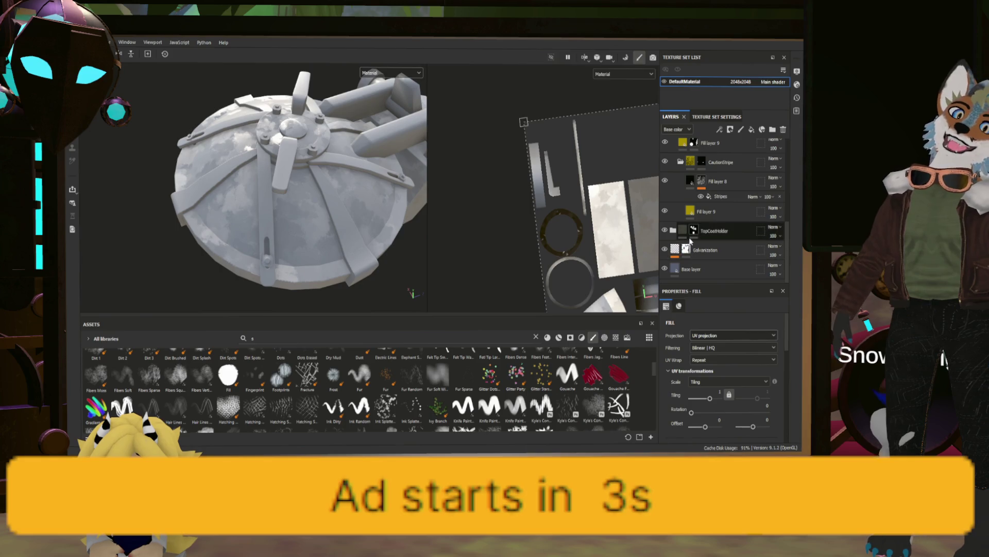
pyautogui.click(700, 250)
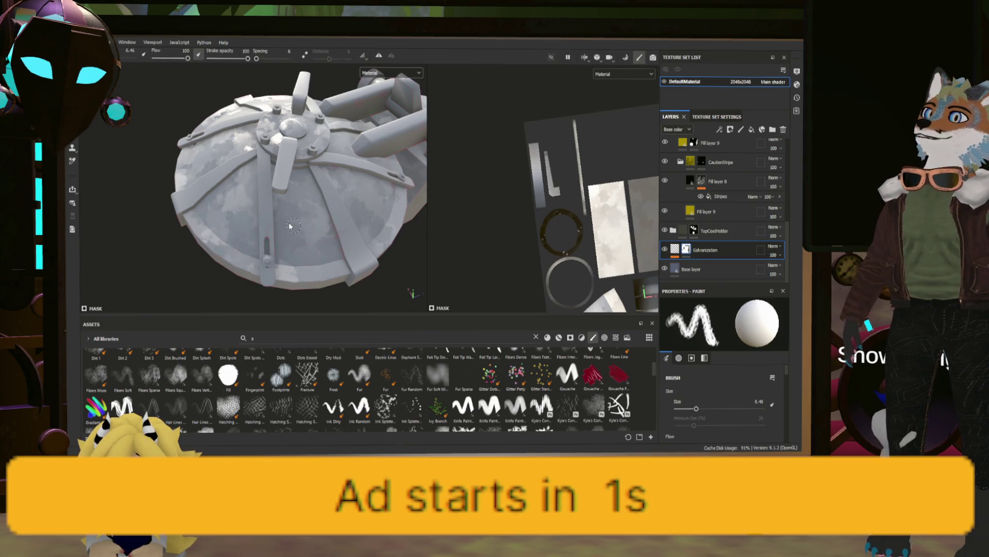
pyautogui.press('4')
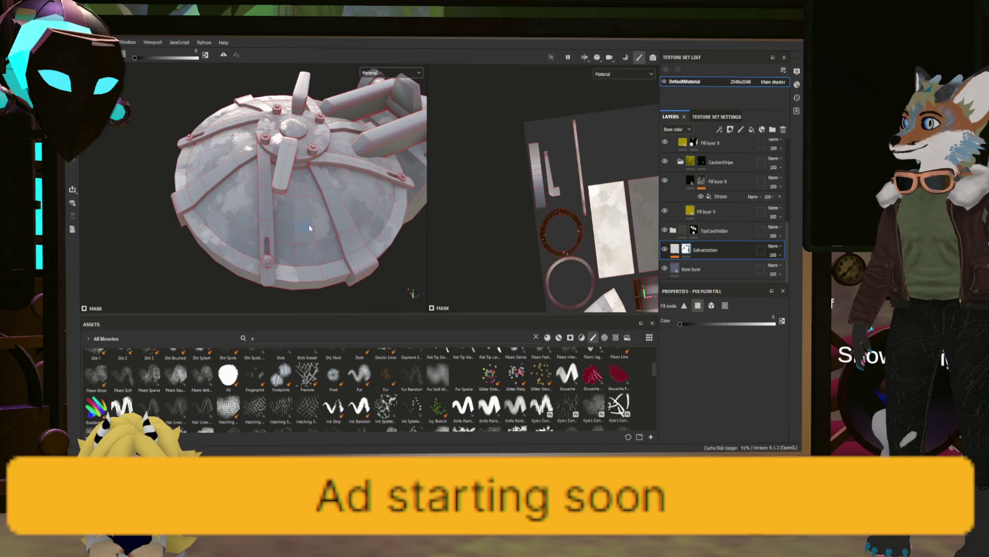
pyautogui.click(725, 305)
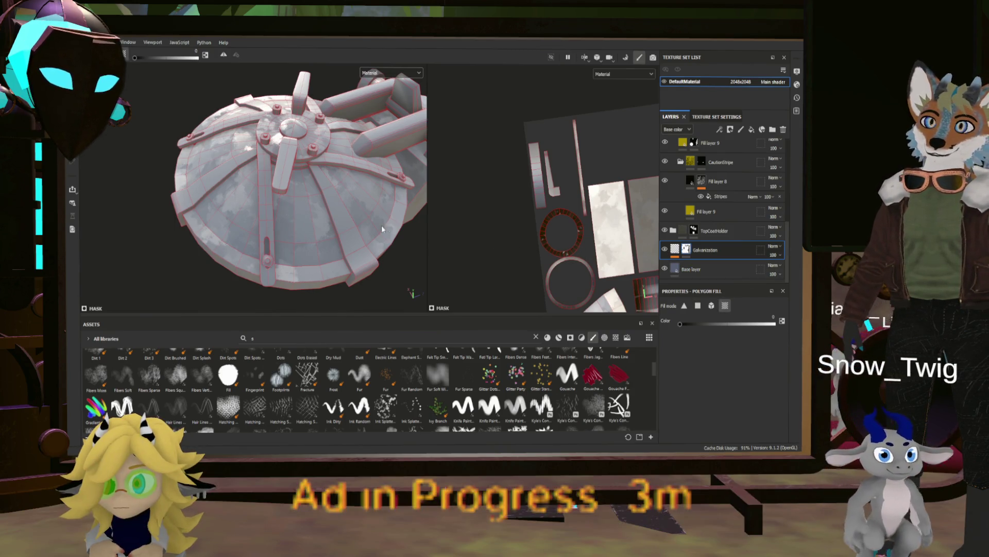
pyautogui.click(300, 233)
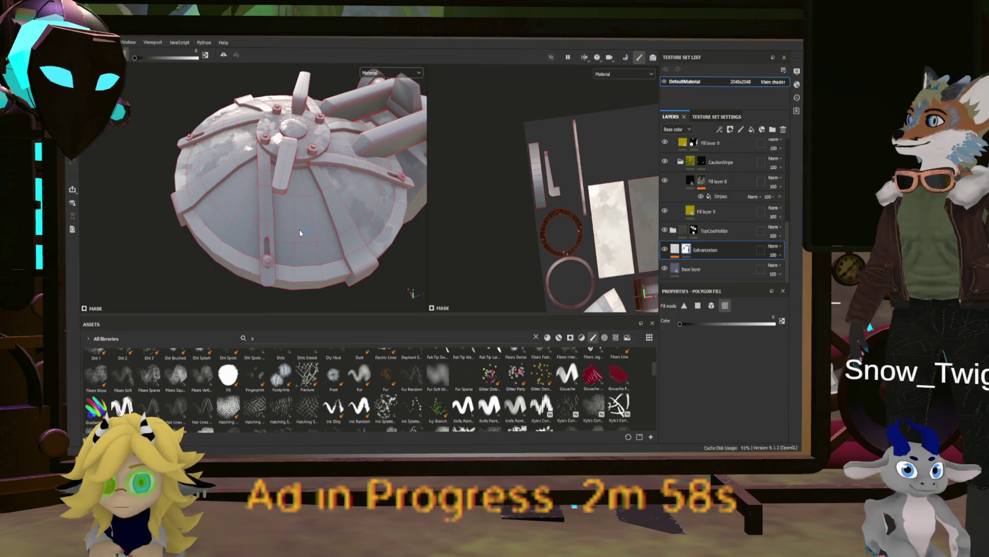
pyautogui.click(367, 211)
pyautogui.keyDown('alt'); pyautogui.moveTo(388, 206); pyautogui.dragTo(325, 163); pyautogui.keyUp('alt')
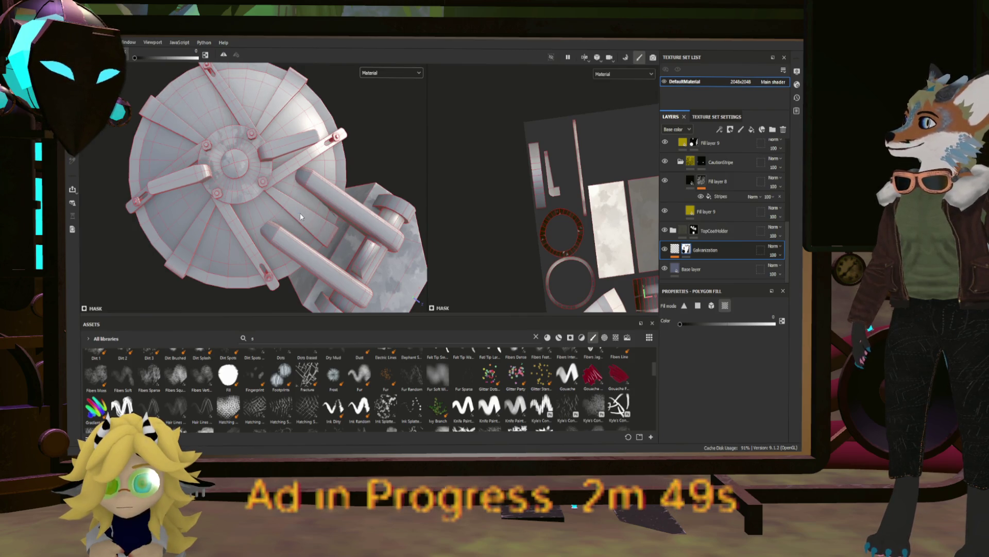
pyautogui.moveTo(238, 184)
pyautogui.keyDown('alt'); pyautogui.mouseDown()
pyautogui.moveTo(300, 161)
pyautogui.moveTo(381, 162)
pyautogui.mouseUp(); pyautogui.keyUp('alt')
pyautogui.scroll(5, 298, 163)
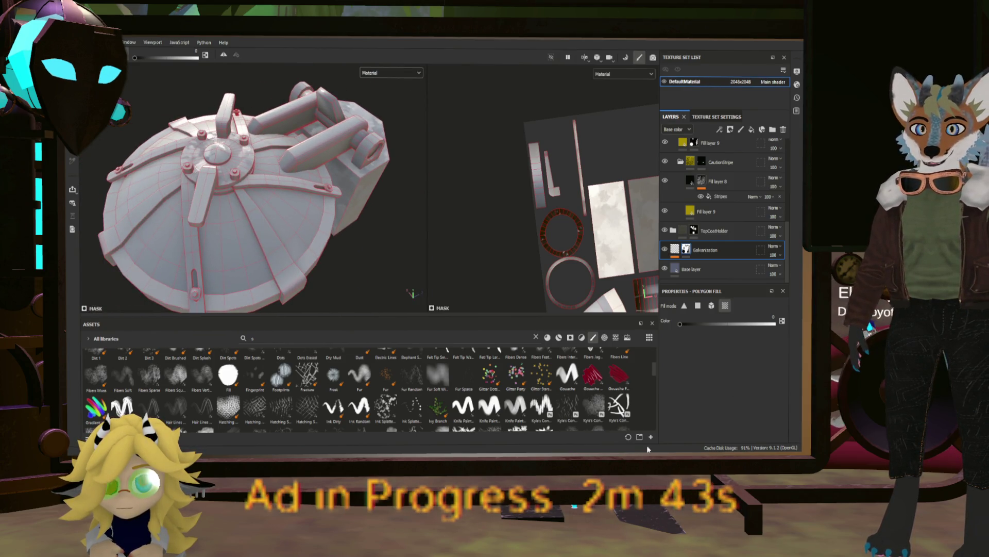
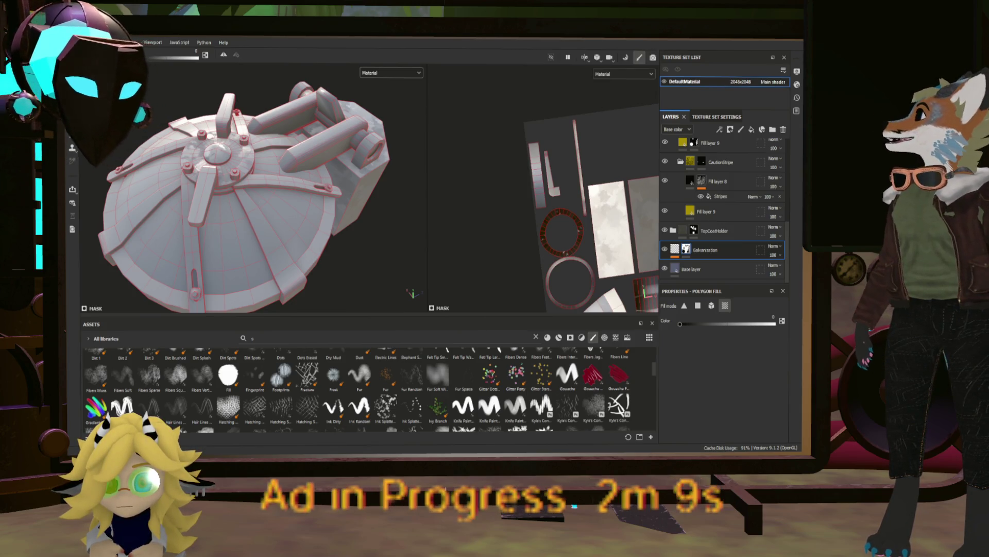
# Orbit the lid to a side view and select Fill layer 11 under the Lid folder.
pyautogui.moveTo(400, 203)
pyautogui.keyDown('alt'); pyautogui.mouseDown()
pyautogui.moveTo(268, 221)
pyautogui.moveTo(280, 182)
pyautogui.mouseUp(); pyautogui.keyUp('alt')
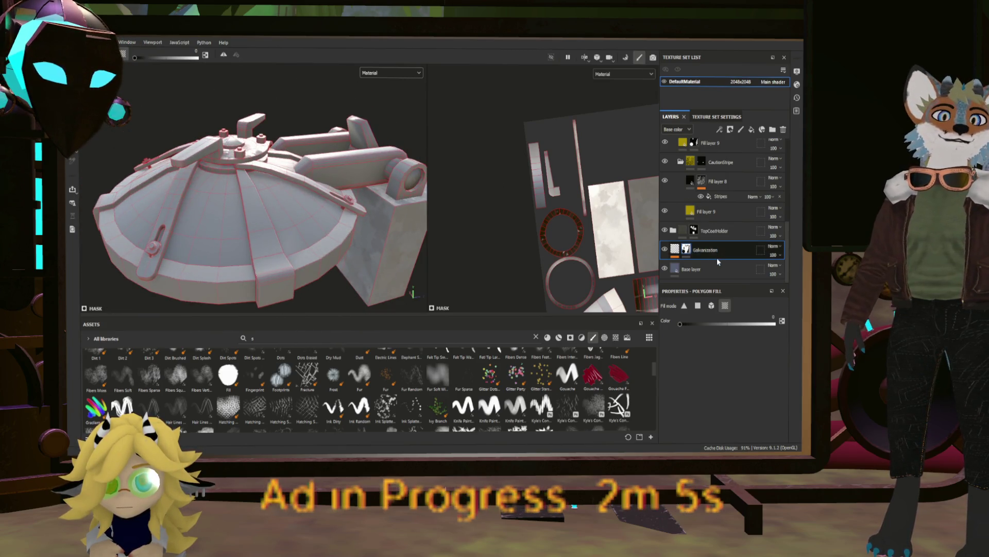
pyautogui.scroll(5, 701, 238)
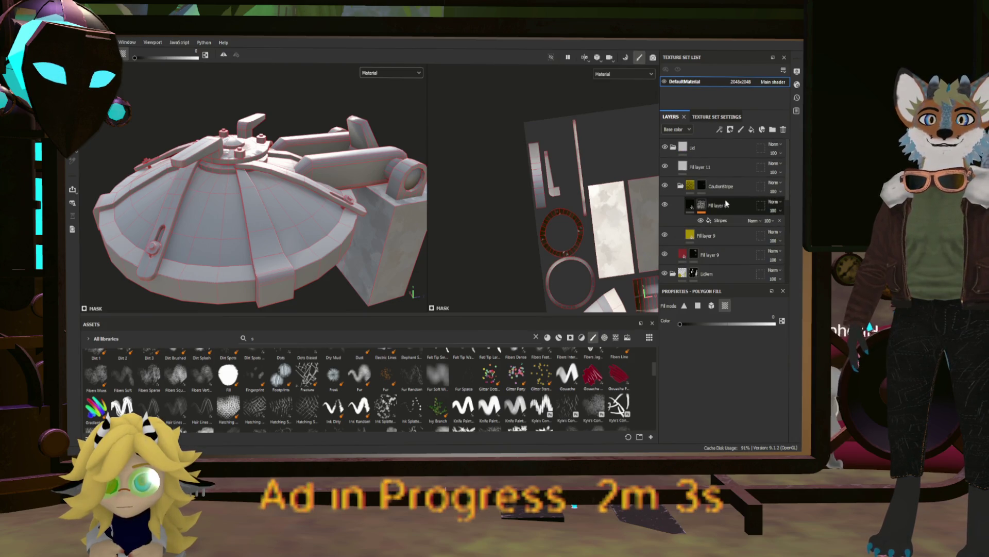
pyautogui.click(697, 171)
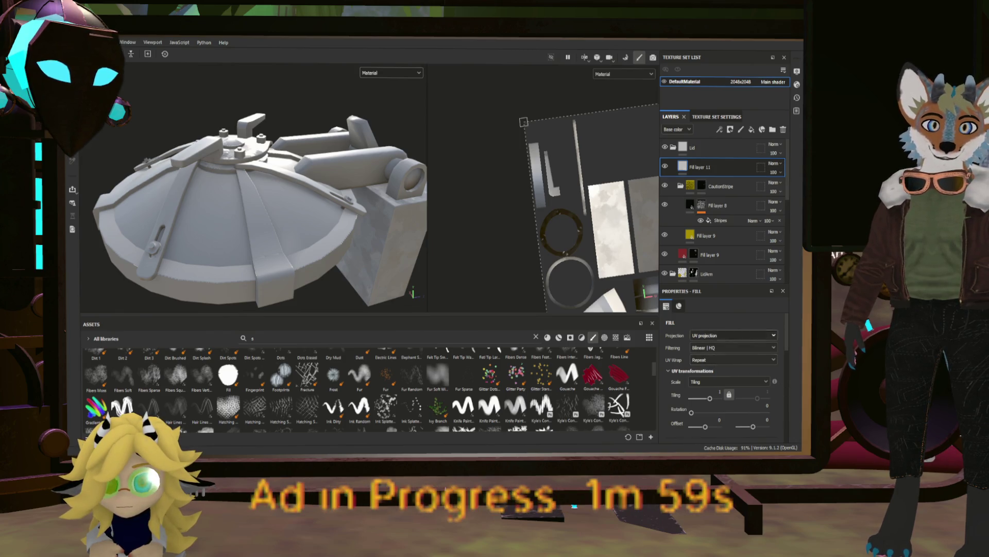
pyautogui.scroll(-5, 723, 347)
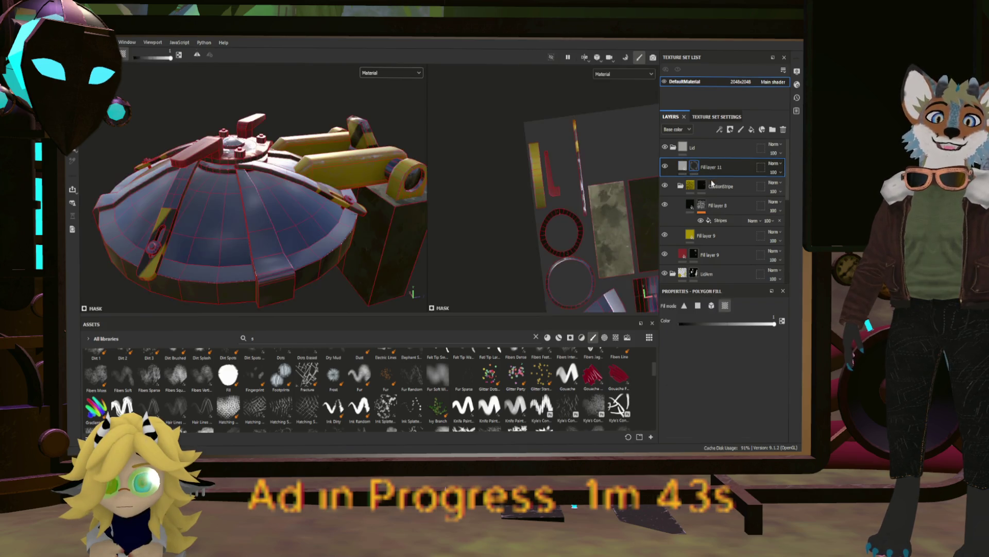
# Fill several dome UV chunks into Fill layer 11's mask with Polygon Fill.
pyautogui.moveTo(289, 209)
pyautogui.mouseDown()
pyautogui.moveTo(310, 218)
pyautogui.moveTo(217, 230)
pyautogui.moveTo(504, 261)
pyautogui.moveTo(421, 240)
pyautogui.moveTo(303, 240)
pyautogui.mouseUp()
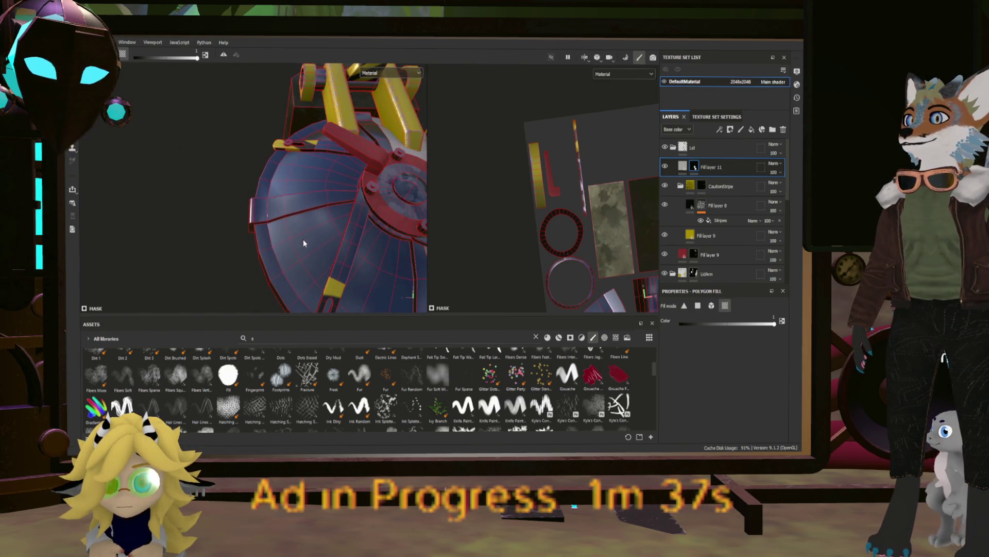
pyautogui.click(302, 234)
pyautogui.click(298, 178)
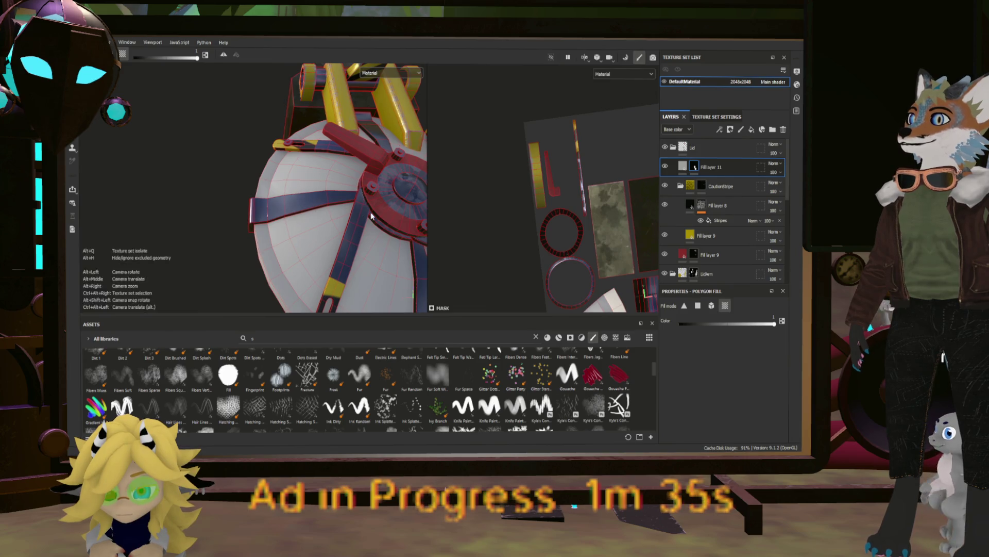
pyautogui.keyDown('alt'); pyautogui.moveTo(370, 212); pyautogui.dragTo(253, 174); pyautogui.keyUp('alt')
pyautogui.moveTo(550, 217)
pyautogui.keyDown('alt'); pyautogui.mouseDown()
pyautogui.moveTo(592, 224)
pyautogui.moveTo(565, 194)
pyautogui.mouseUp(); pyautogui.keyUp('alt')
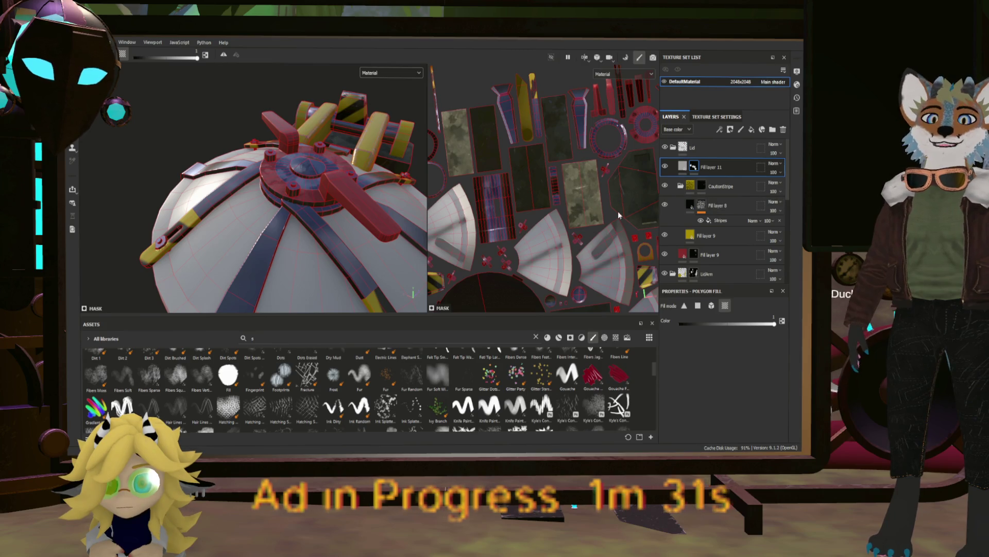
pyautogui.keyDown('alt'); pyautogui.moveTo(617, 211); pyautogui.dragTo(541, 227); pyautogui.keyUp('alt')
# Polygon-fill the curved strip along the pie island's edge, then bring up the layer's fill settings.
pyautogui.click(698, 305)
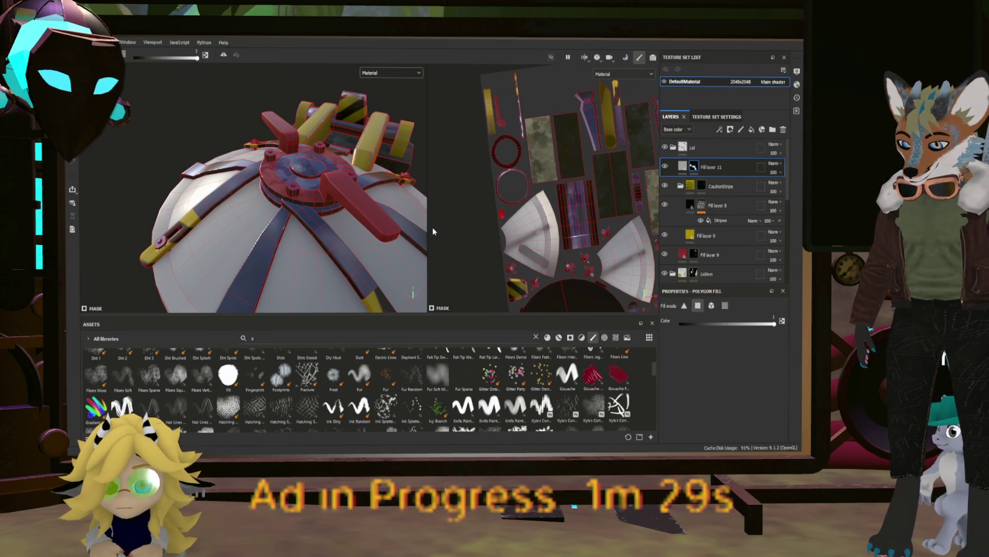
pyautogui.scroll(3, 464, 212)
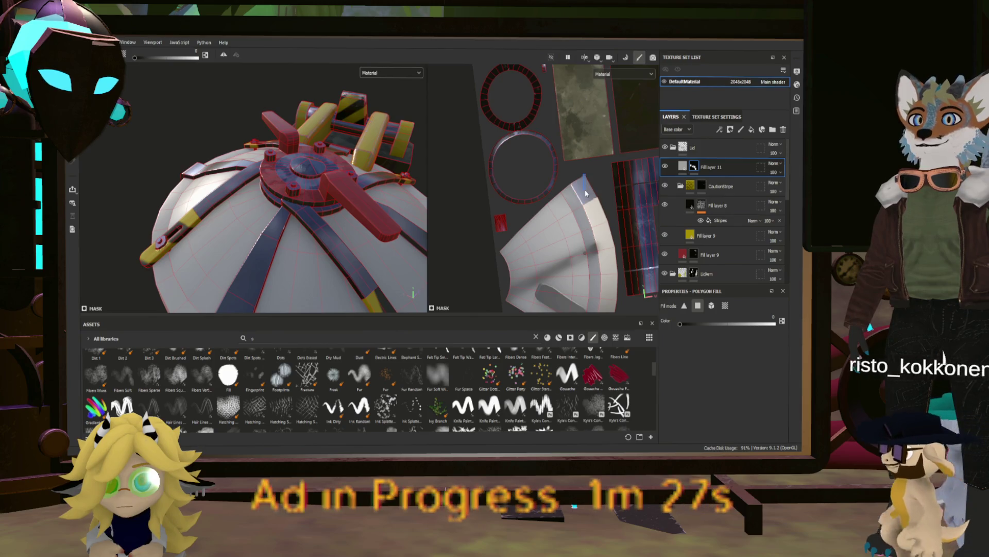
pyautogui.moveTo(576, 181); pyautogui.dragTo(608, 247)
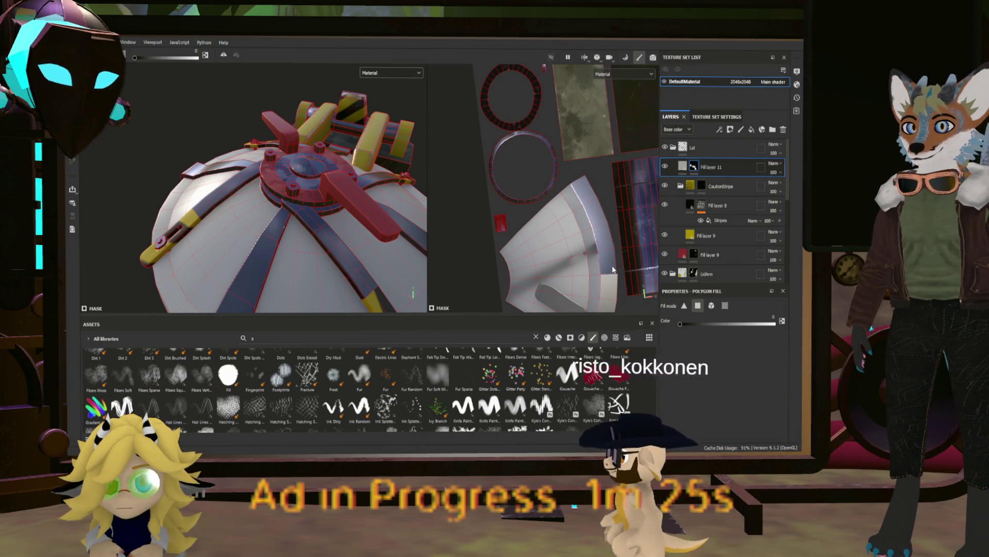
pyautogui.moveTo(608, 248); pyautogui.dragTo(564, 213, button='middle')
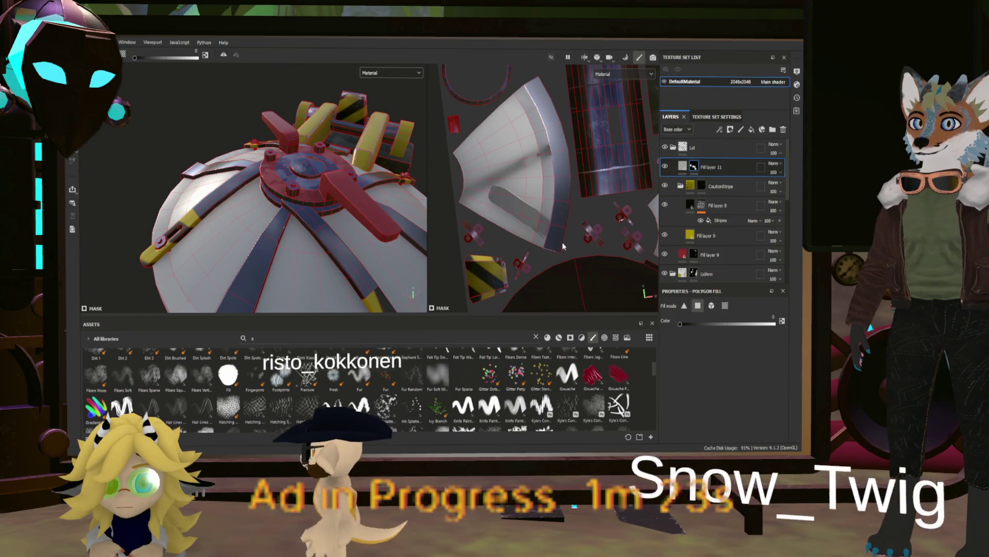
pyautogui.scroll(-3, 564, 212)
pyautogui.scroll(2, 558, 149)
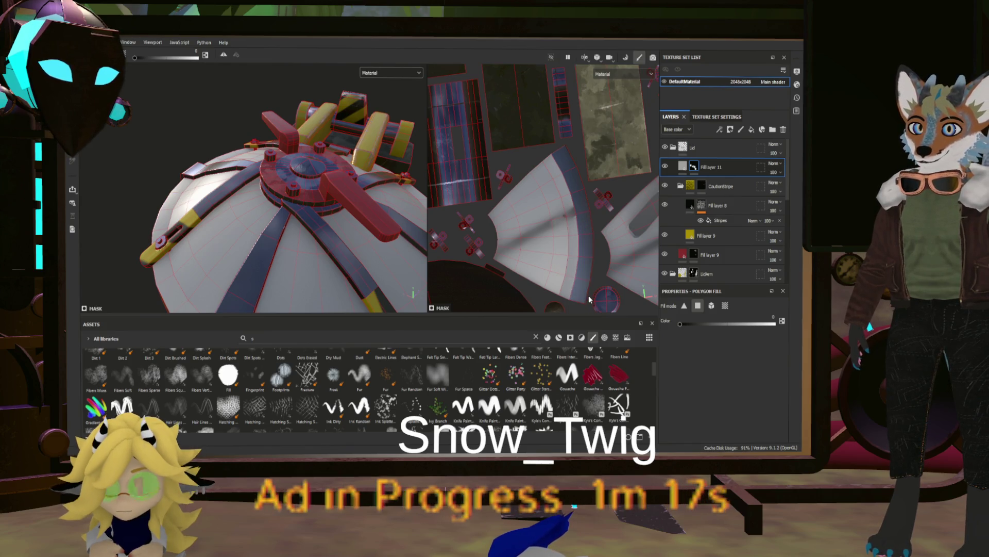
pyautogui.moveTo(588, 295)
pyautogui.mouseDown(button='middle')
pyautogui.moveTo(616, 243)
pyautogui.moveTo(527, 205)
pyautogui.mouseUp(button='middle')
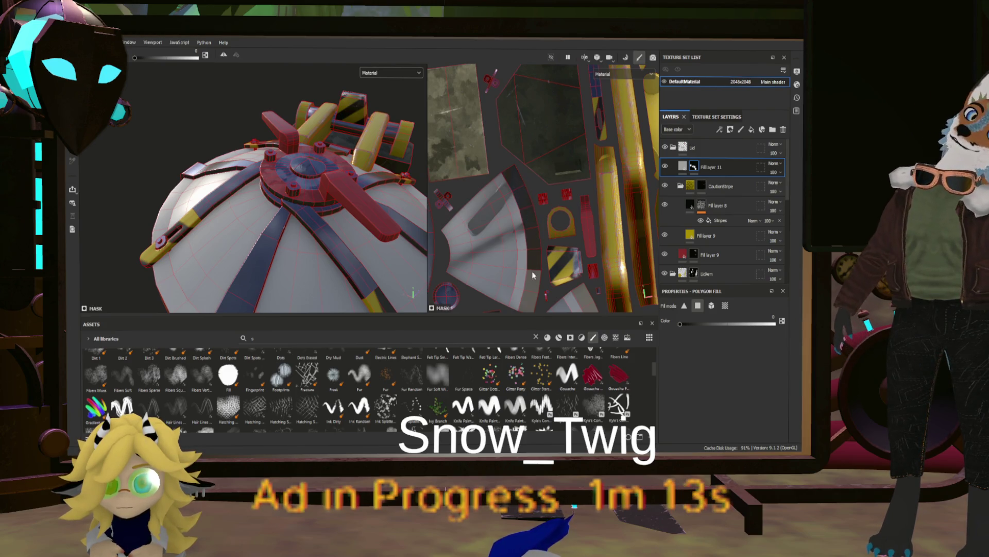
pyautogui.moveTo(533, 302); pyautogui.dragTo(514, 173, button='middle')
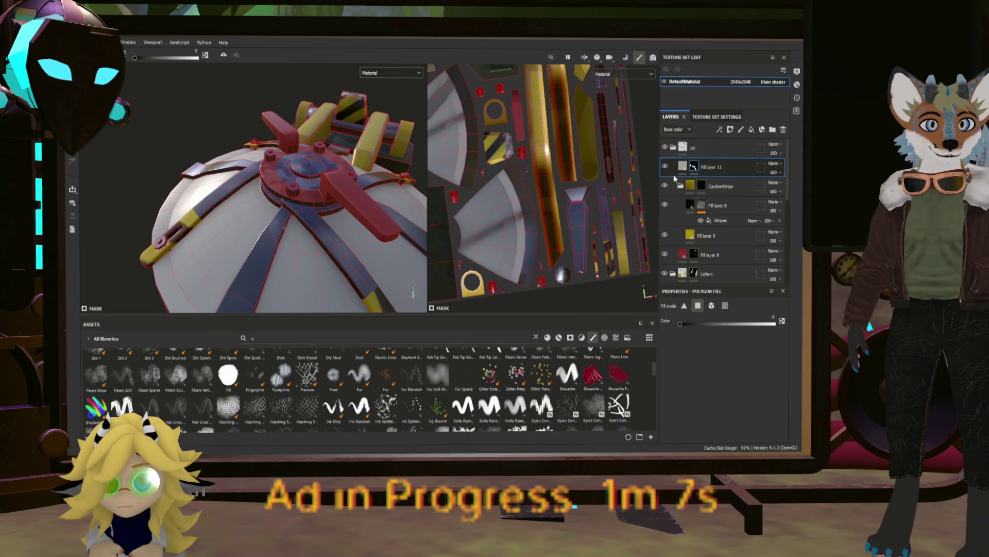
pyautogui.click(688, 166)
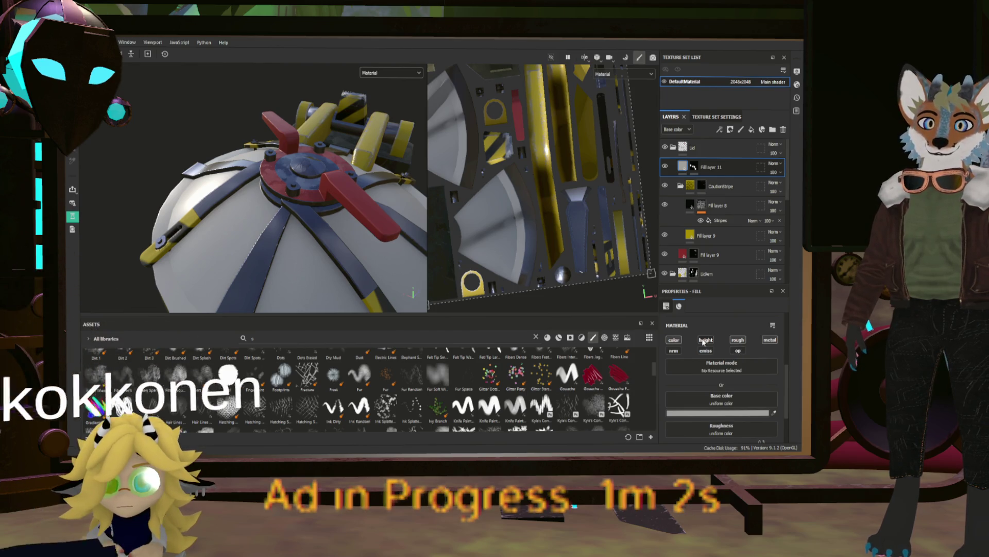
# Raise Fill layer 11's height to 0.1061 and go back to Polygon Fill on its mask.
pyautogui.scroll(-3, 736, 372)
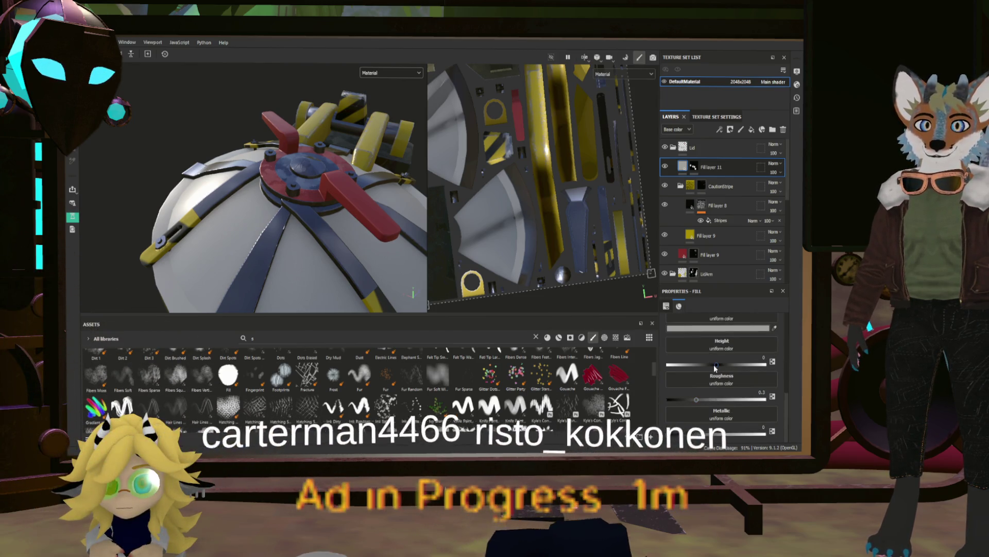
pyautogui.moveTo(717, 365); pyautogui.dragTo(720, 365)
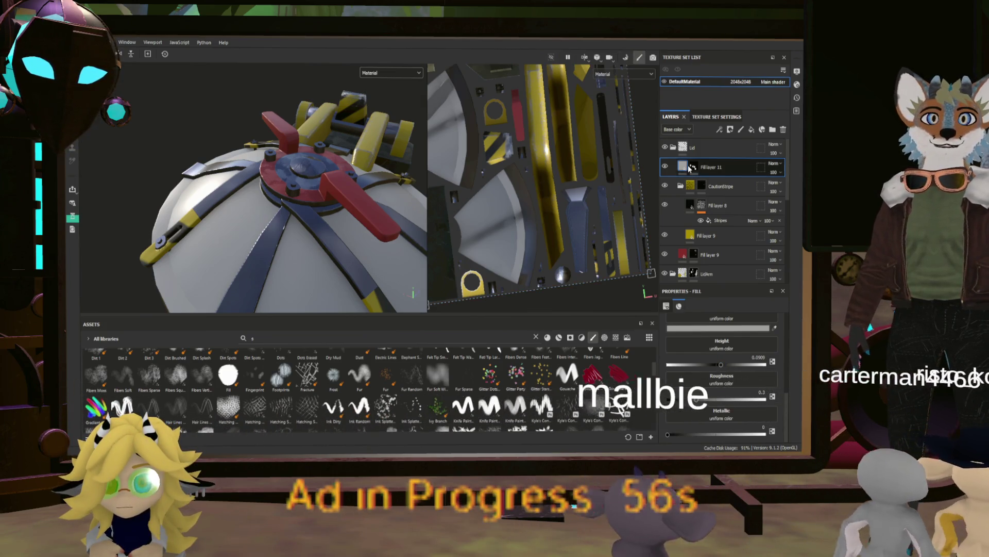
pyautogui.press('4')
pyautogui.scroll(2, 516, 187)
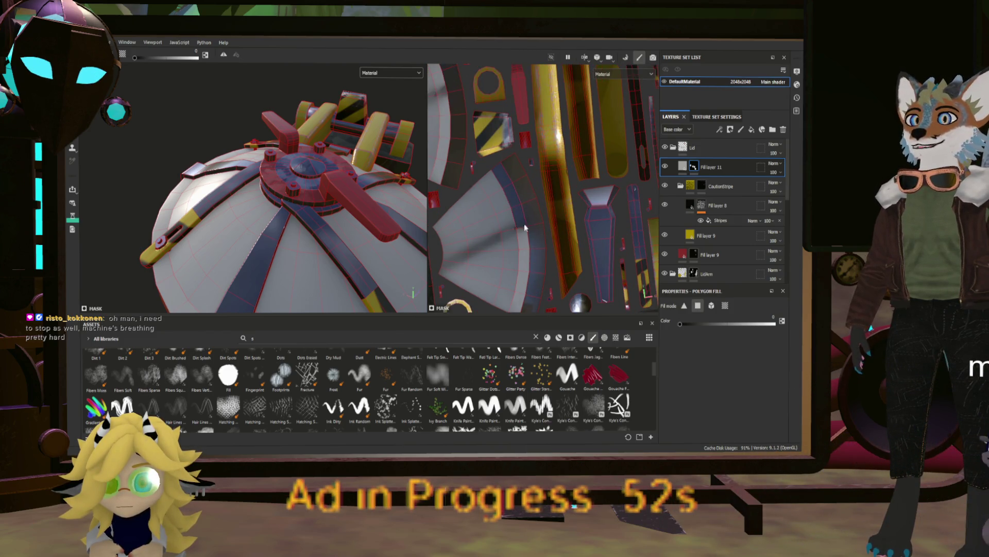
# Add the pie island's strip faces to Fill layer 11's mask in the UV view.
pyautogui.scroll(-1, 529, 306)
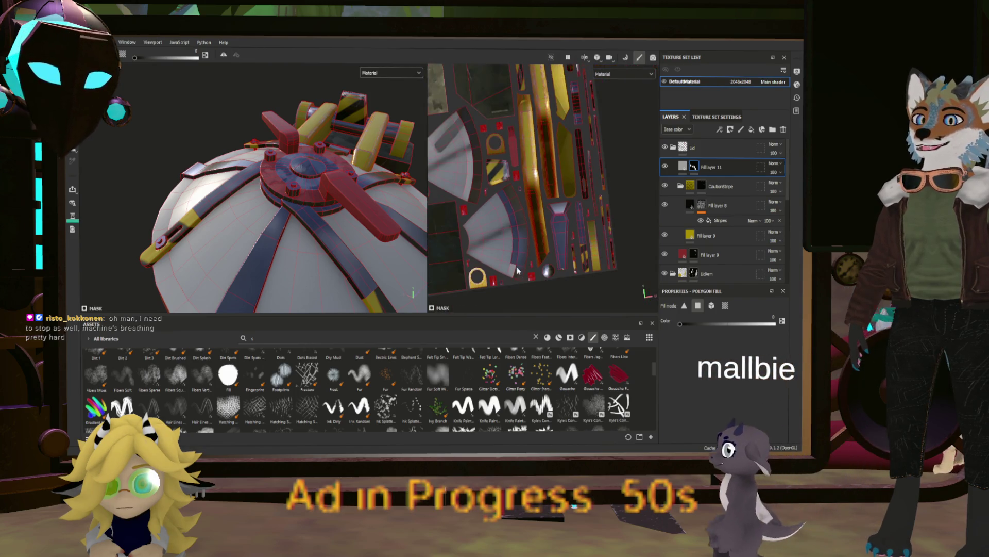
pyautogui.scroll(1, 474, 136)
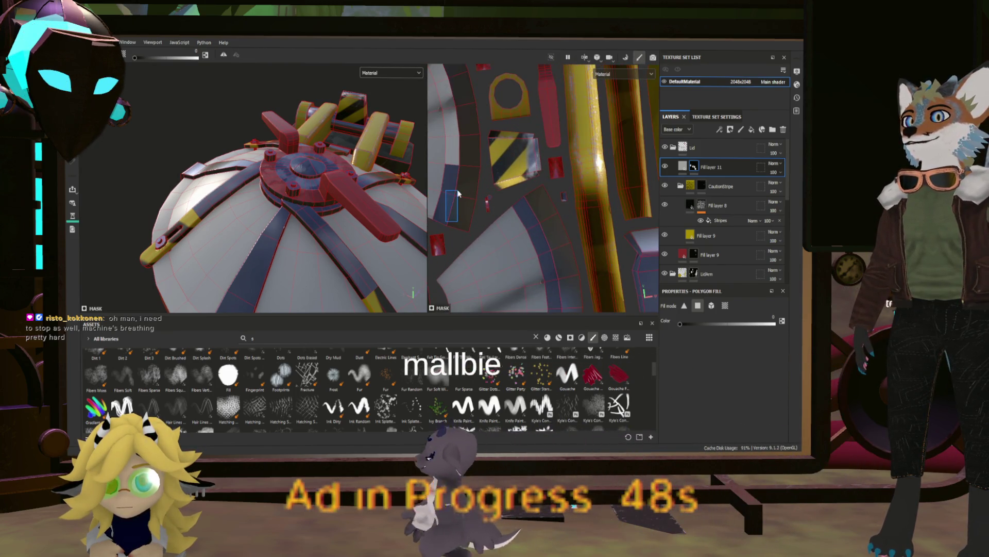
pyautogui.scroll(1, 513, 216)
pyautogui.moveTo(515, 191); pyautogui.dragTo(532, 242, button='middle')
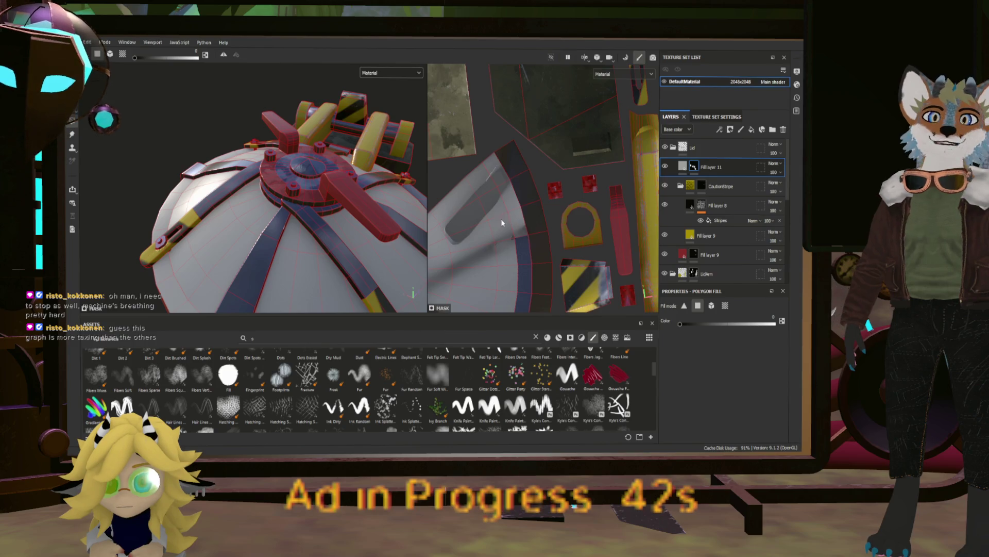
pyautogui.scroll(-5, 503, 162)
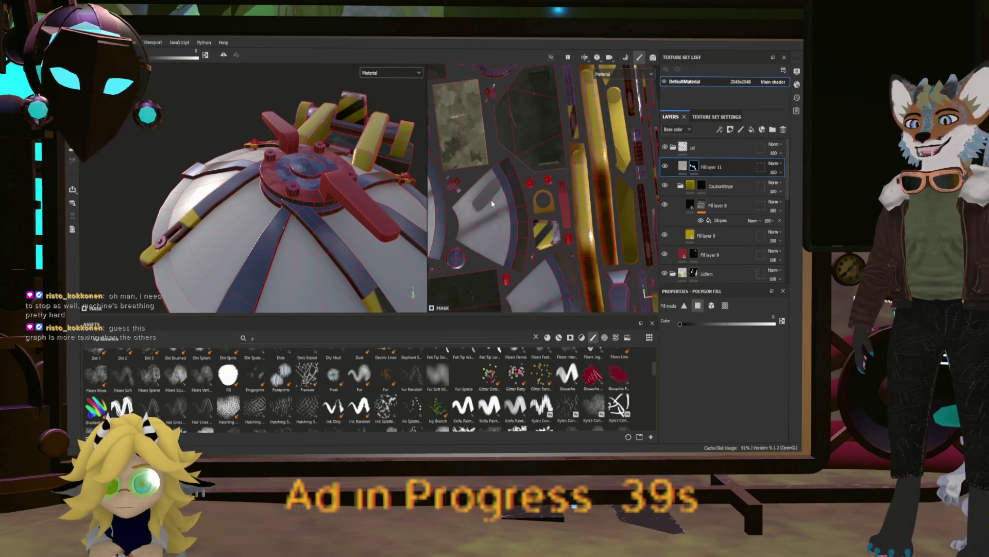
pyautogui.scroll(5, 548, 210)
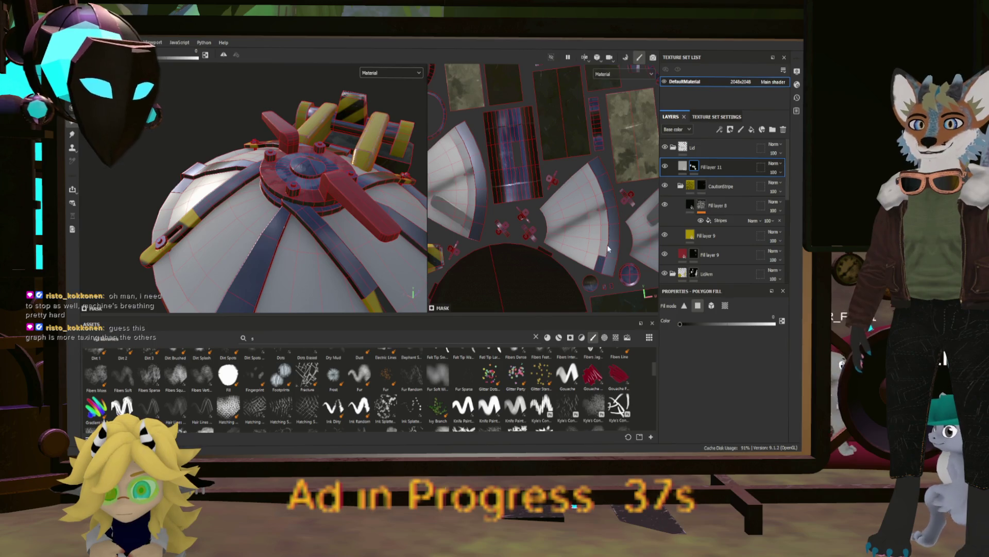
pyautogui.moveTo(608, 249); pyautogui.dragTo(606, 206)
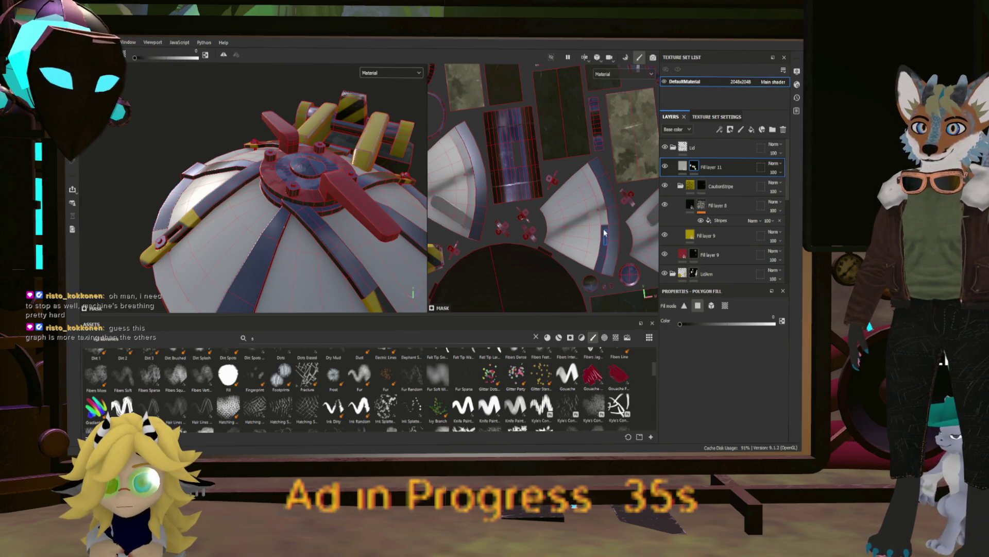
pyautogui.scroll(2, 595, 176)
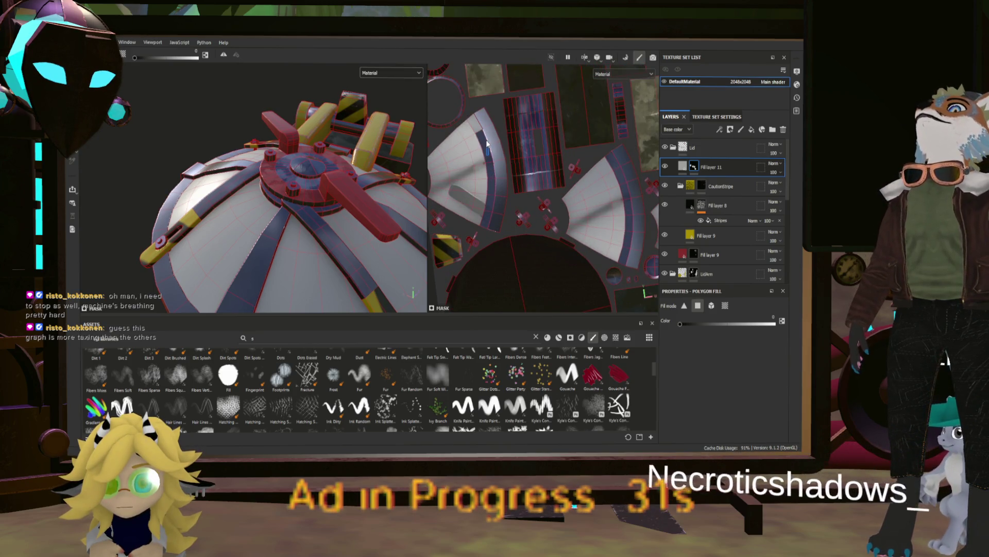
# Frame the whole lid in both views and orbit the dome to check the mask.
pyautogui.press('f')
pyautogui.press('f')
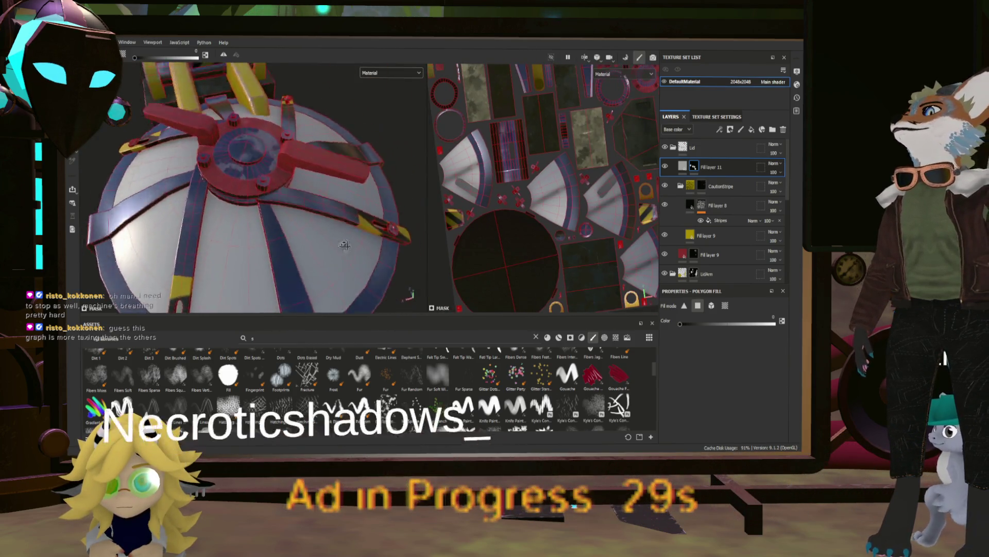
pyautogui.moveTo(312, 229)
pyautogui.keyDown('alt'); pyautogui.mouseDown()
pyautogui.moveTo(351, 227)
pyautogui.moveTo(321, 240)
pyautogui.moveTo(255, 237)
pyautogui.mouseUp(); pyautogui.keyUp('alt')
pyautogui.scroll(5, 321, 241)
pyautogui.press('f')
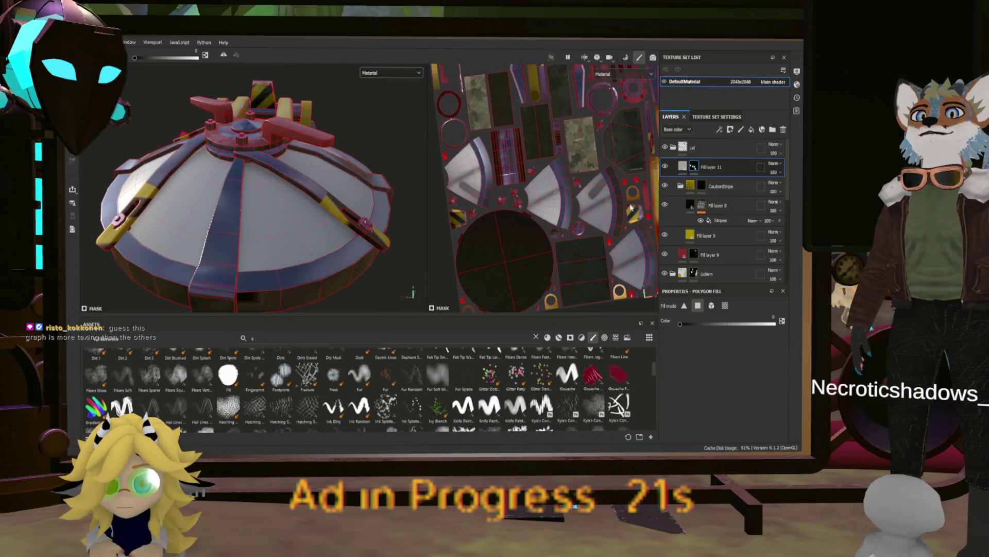
pyautogui.scroll(-3, 690, 248)
pyautogui.scroll(-2, 690, 258)
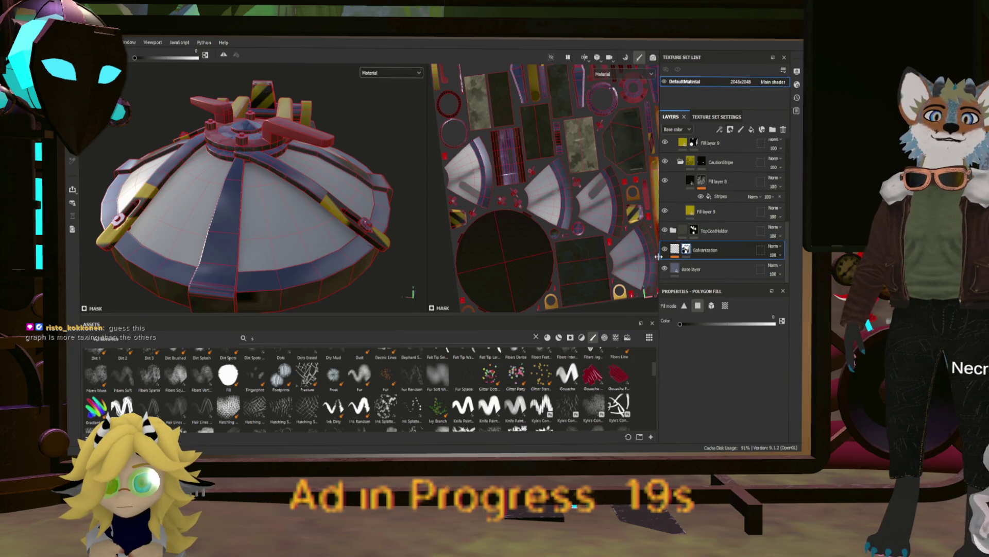
pyautogui.keyDown('alt'); pyautogui.moveTo(336, 270); pyautogui.dragTo(337, 277); pyautogui.keyUp('alt')
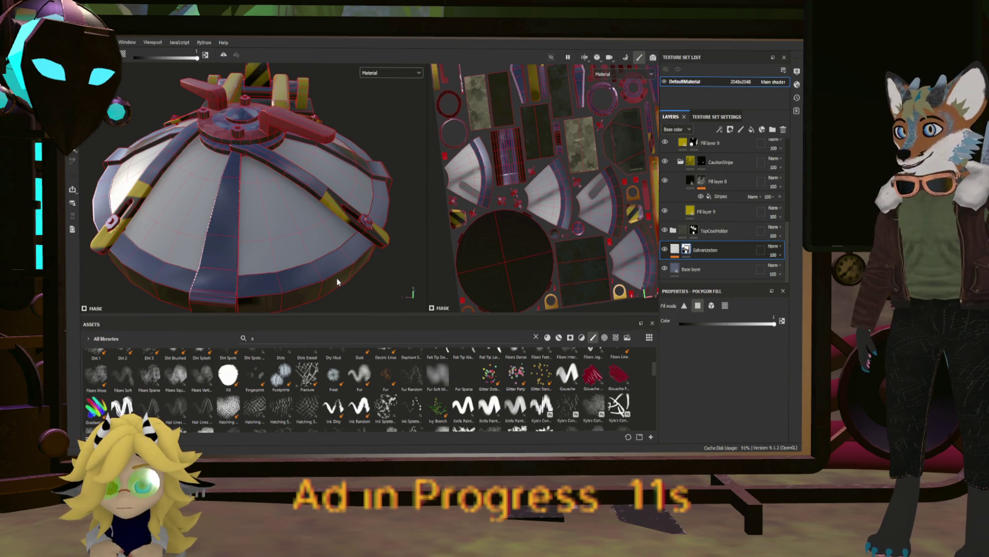
pyautogui.scroll(-3, 231, 266)
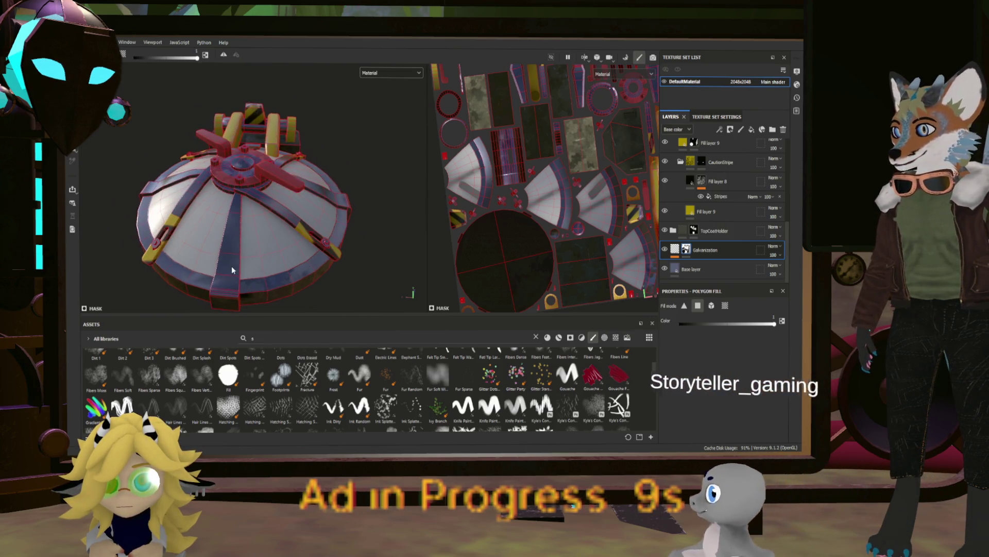
pyautogui.moveTo(231, 266)
pyautogui.keyDown('alt'); pyautogui.mouseDown()
pyautogui.moveTo(282, 270)
pyautogui.moveTo(265, 275)
pyautogui.mouseUp(); pyautogui.keyUp('alt')
pyautogui.keyDown('alt'); pyautogui.moveTo(304, 222); pyautogui.dragTo(288, 287, button='middle'); pyautogui.keyUp('alt')
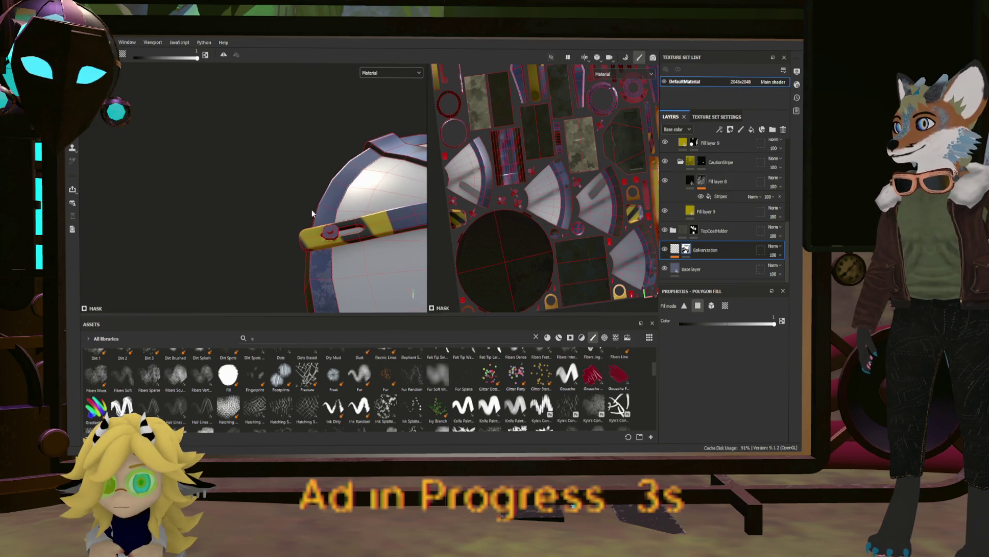
pyautogui.scroll(3, 549, 164)
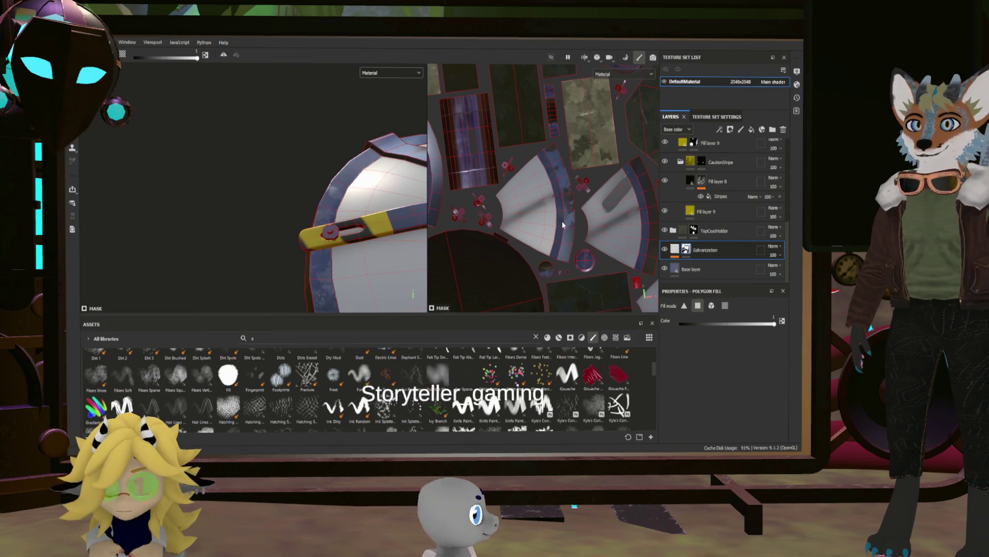
pyautogui.moveTo(577, 242); pyautogui.dragTo(559, 258, button='middle')
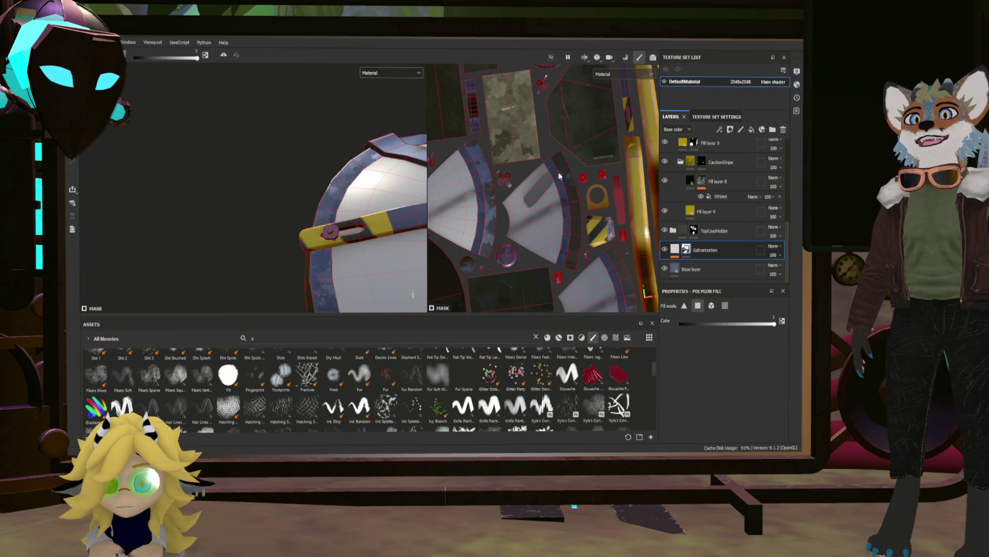
pyautogui.scroll(3, 552, 163)
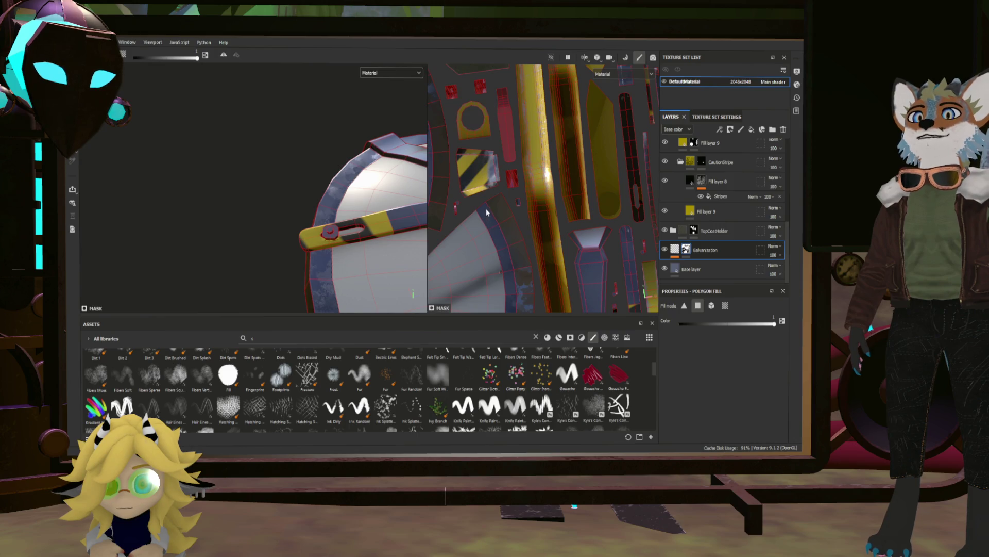
pyautogui.moveTo(513, 258); pyautogui.dragTo(537, 206, button='middle')
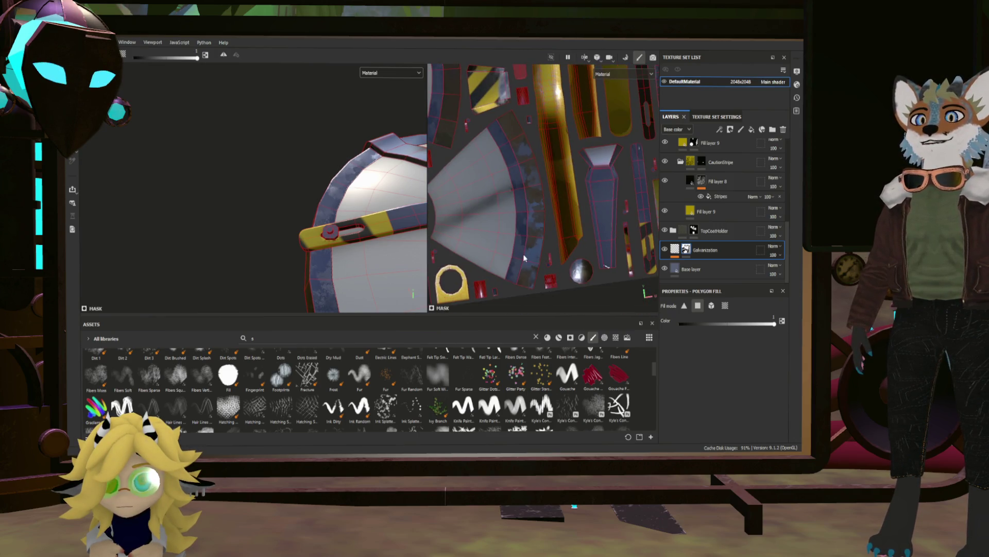
pyautogui.moveTo(524, 257); pyautogui.dragTo(572, 272, button='middle')
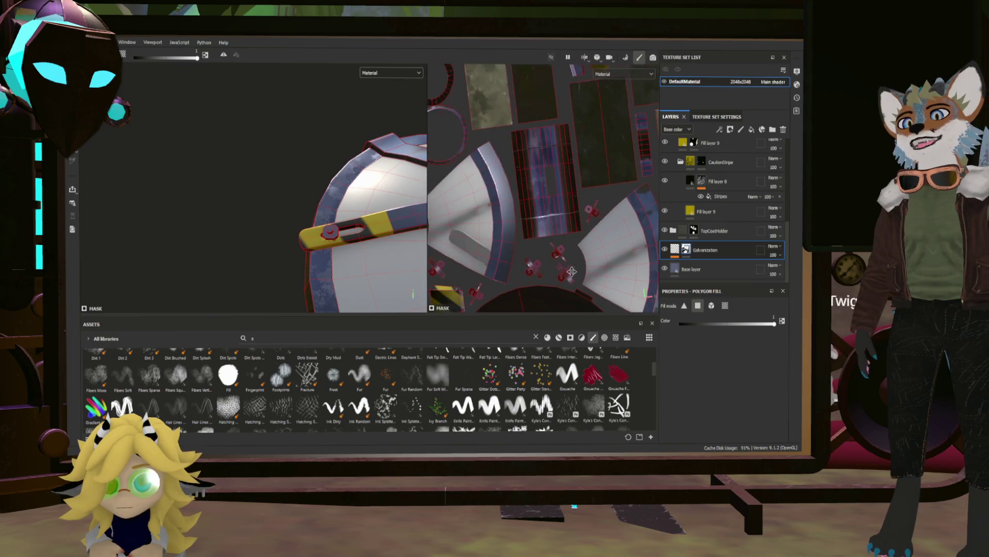
pyautogui.scroll(2, 478, 280)
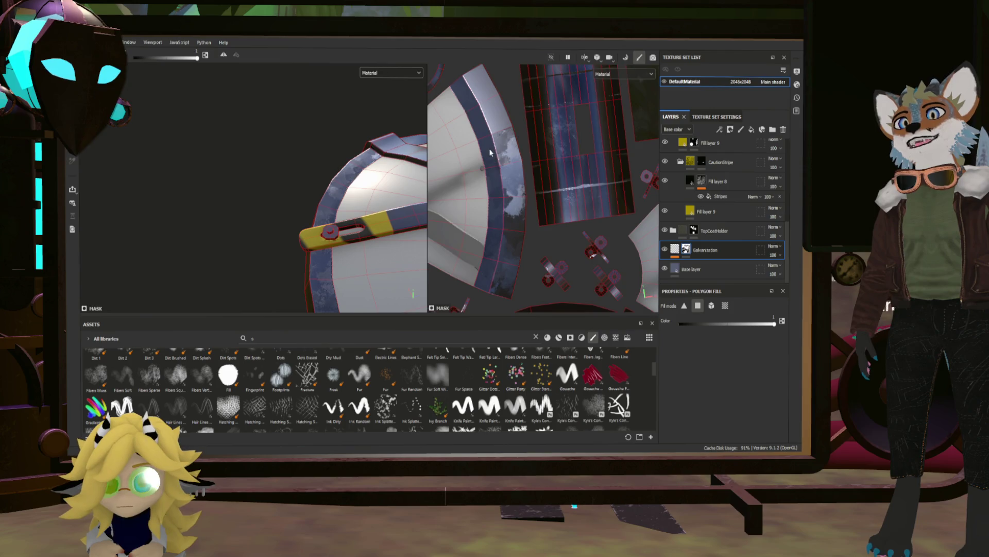
pyautogui.scroll(-2, 490, 153)
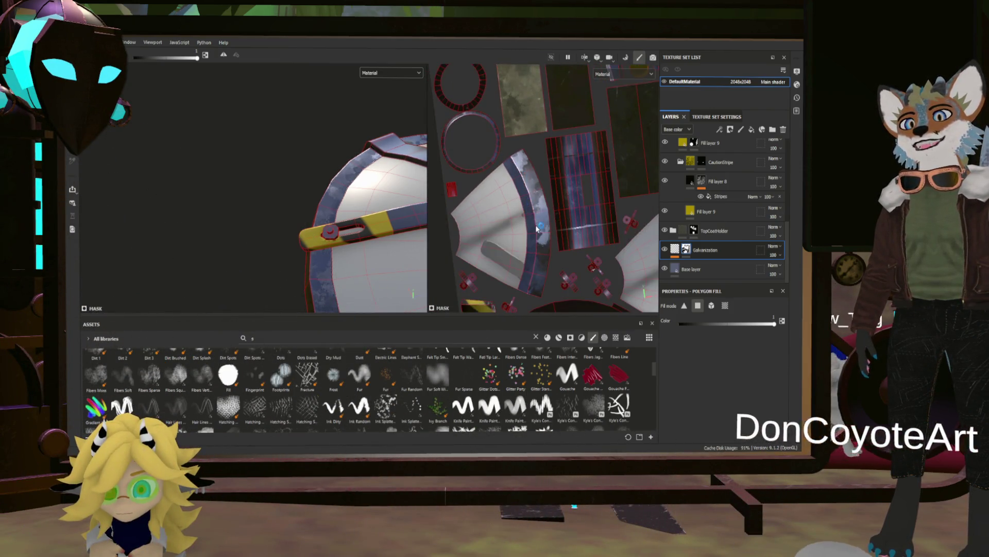
pyautogui.scroll(-5, 538, 229)
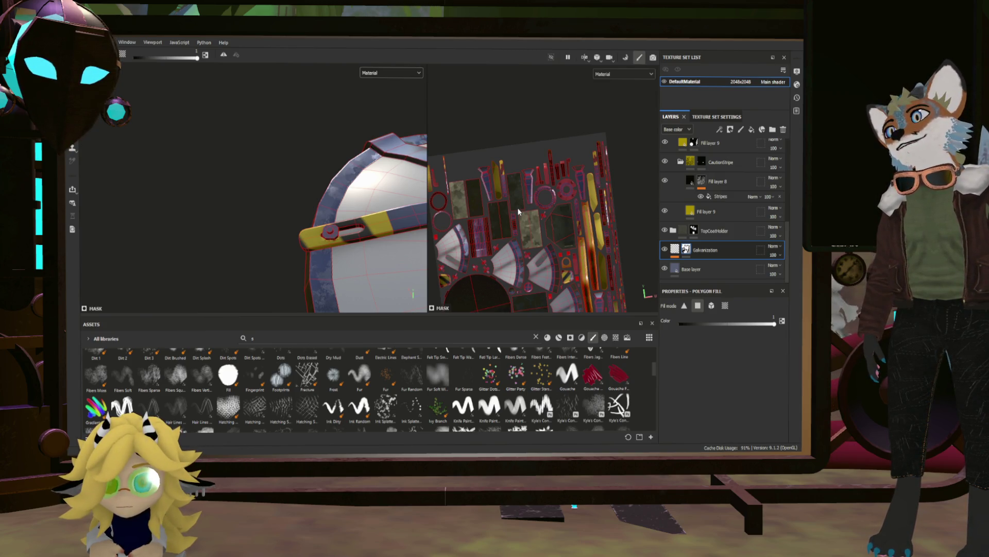
pyautogui.moveTo(417, 201)
pyautogui.keyDown('alt'); pyautogui.mouseDown()
pyautogui.moveTo(391, 180)
pyautogui.moveTo(421, 165)
pyautogui.moveTo(464, 166)
pyautogui.moveTo(371, 206)
pyautogui.mouseUp(); pyautogui.keyUp('alt')
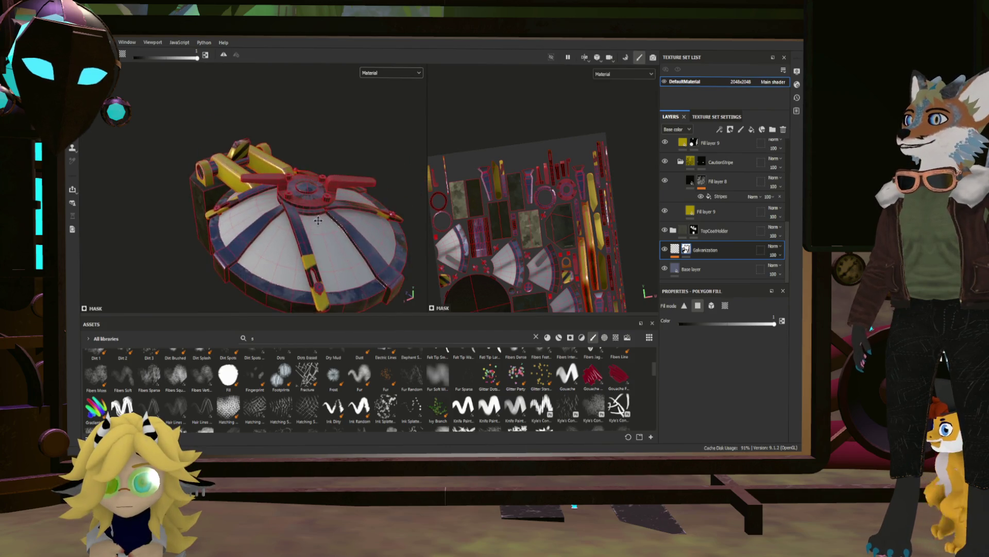
pyautogui.scroll(5, 348, 214)
pyautogui.moveTo(267, 211)
pyautogui.keyDown('alt'); pyautogui.mouseDown()
pyautogui.moveTo(223, 184)
pyautogui.moveTo(313, 226)
pyautogui.moveTo(282, 251)
pyautogui.moveTo(289, 258)
pyautogui.mouseUp(); pyautogui.keyUp('alt')
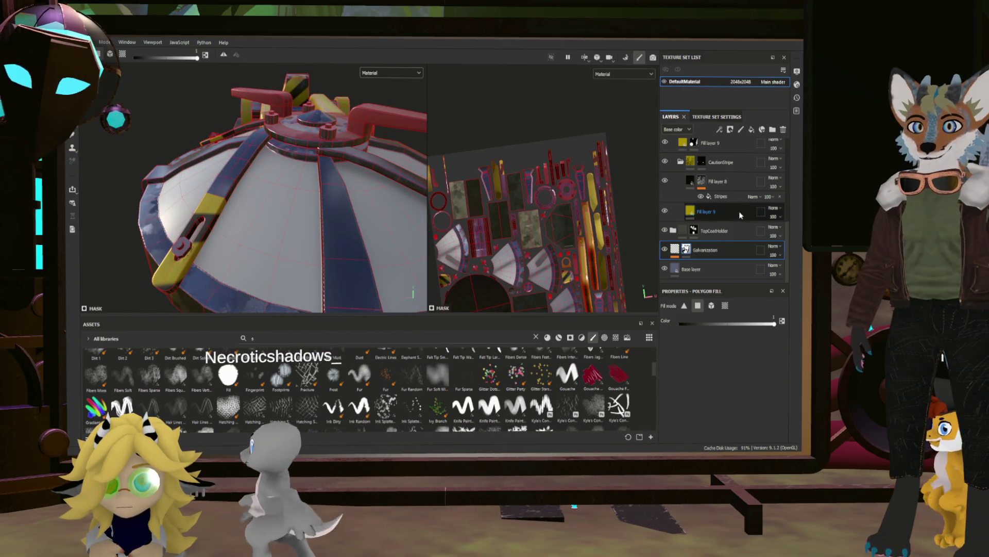
pyautogui.scroll(5, 706, 216)
pyautogui.scroll(1, 716, 176)
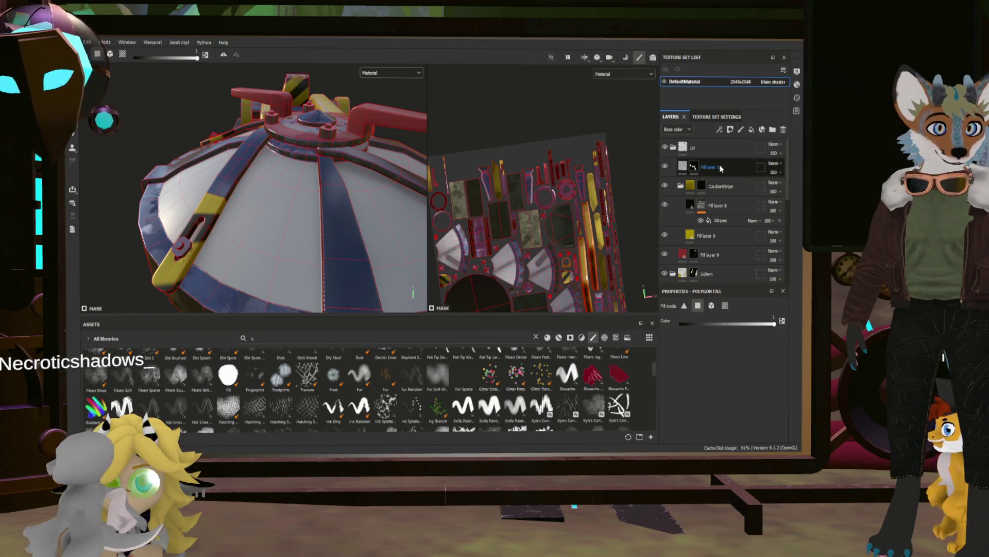
pyautogui.click(720, 166)
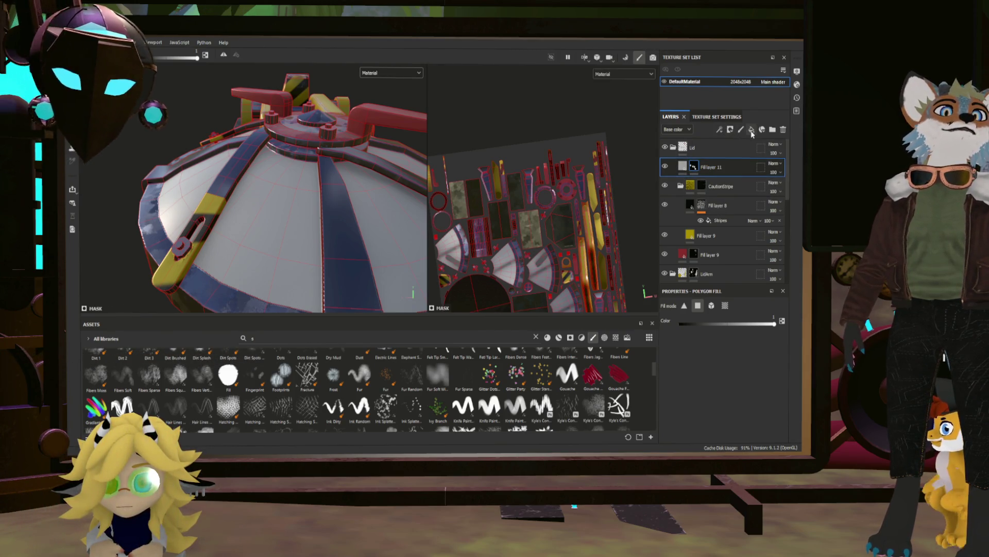
# Try a new fill layer with a sampled blue-grey base colour, then undo it.
pyautogui.click(752, 130)
pyautogui.doubleClick(709, 168)
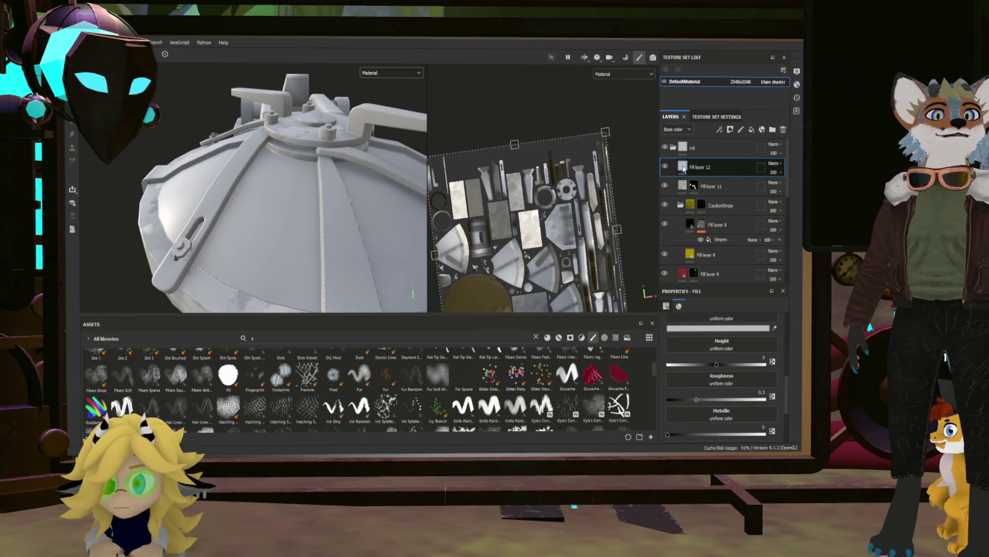
pyautogui.scroll(-2, 721, 221)
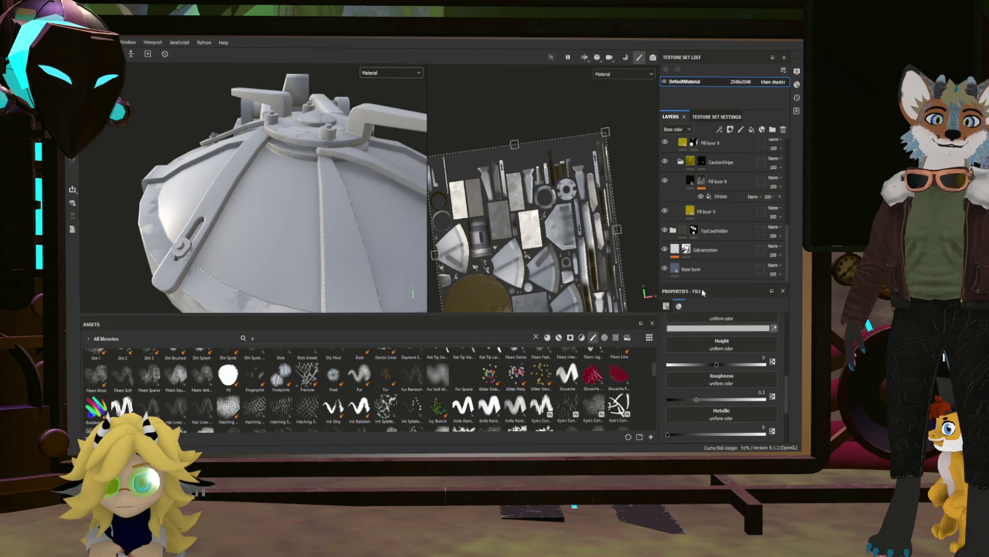
pyautogui.click(673, 263)
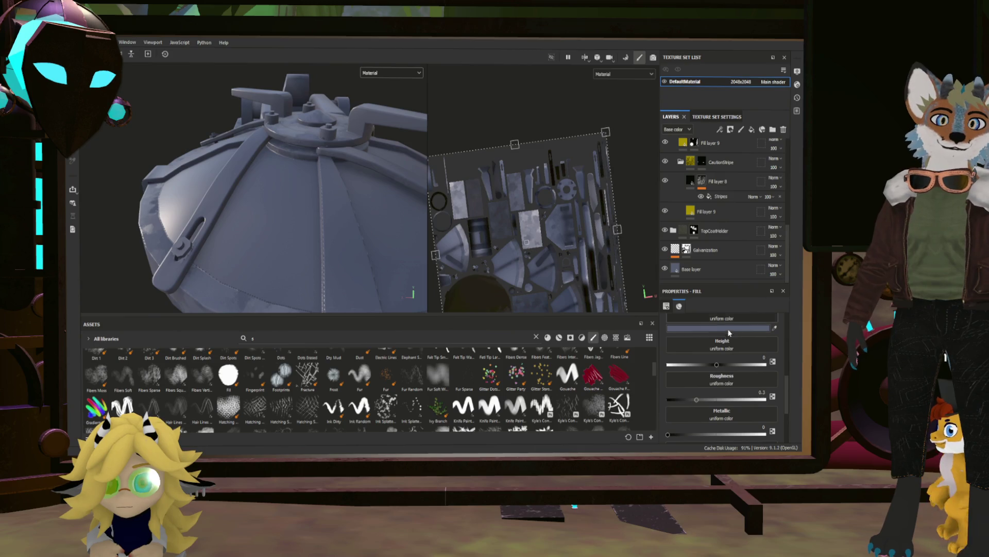
pyautogui.scroll(2, 719, 340)
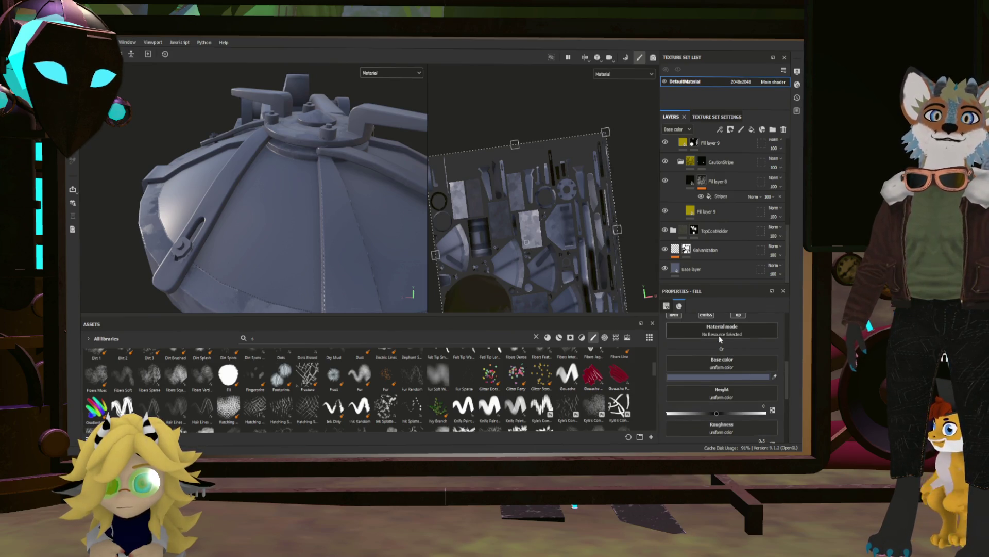
pyautogui.press('4')
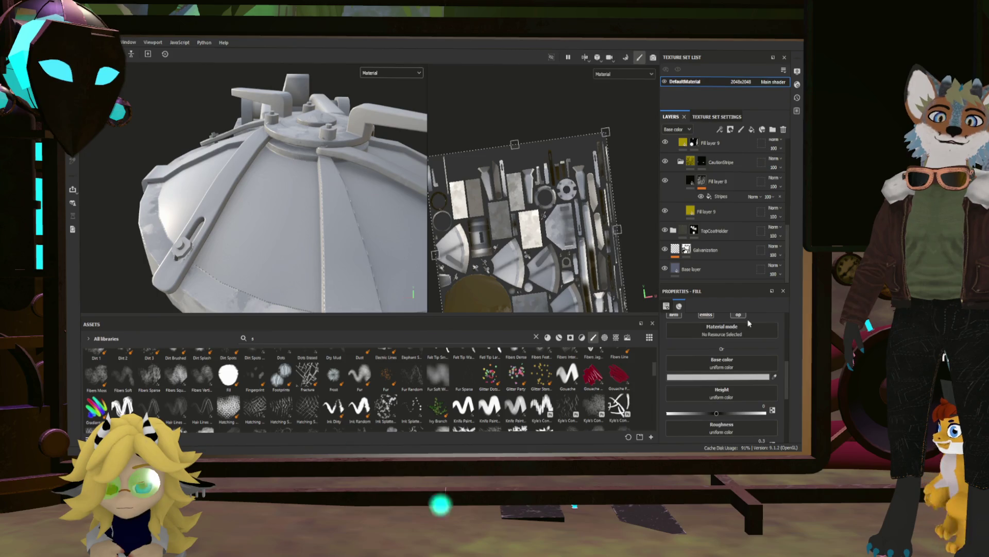
# Group Fill layer 11 into a new Folder 1 with Ctrl+G.
pyautogui.scroll(4, 709, 235)
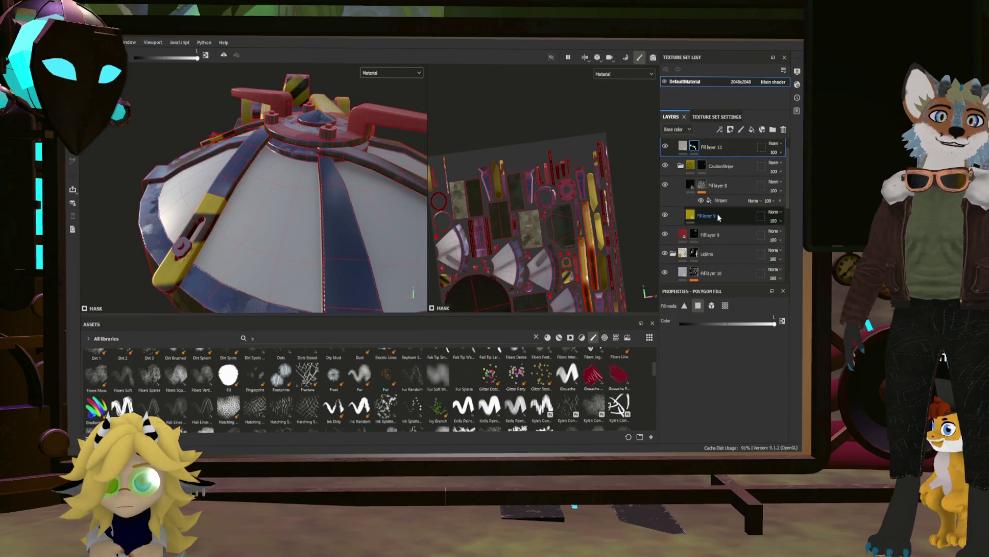
pyautogui.scroll(3, 708, 236)
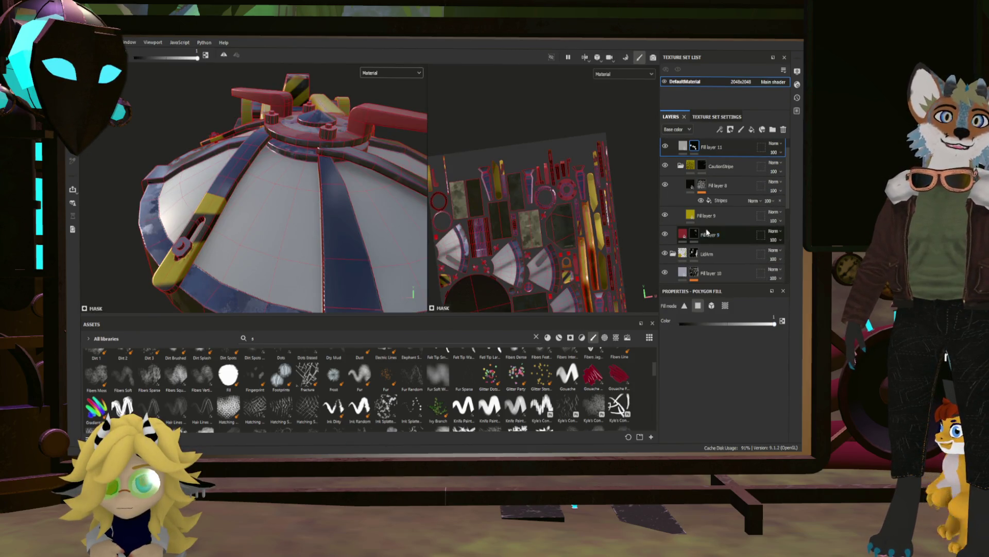
pyautogui.scroll(1, 706, 194)
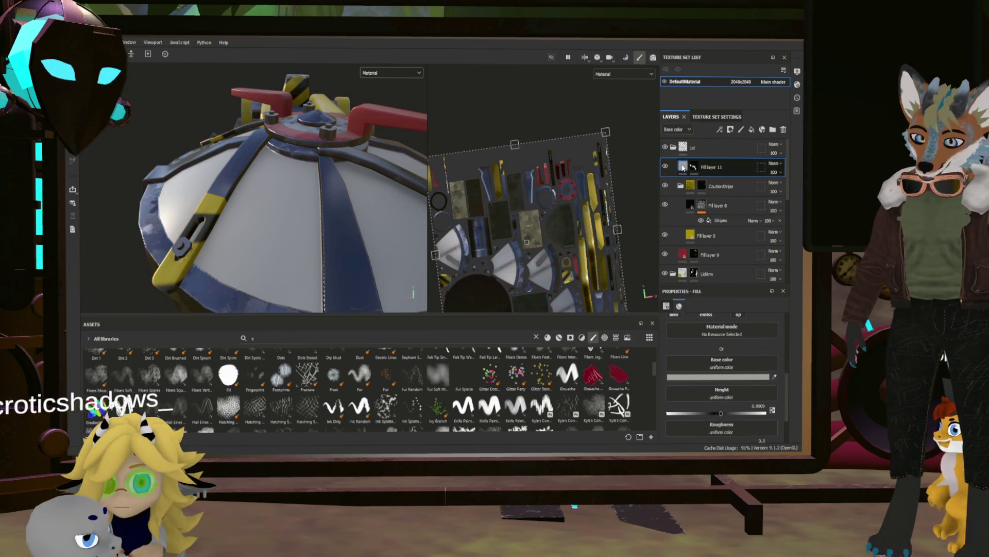
pyautogui.hotkey('ctrl', 'g')
pyautogui.click(702, 186)
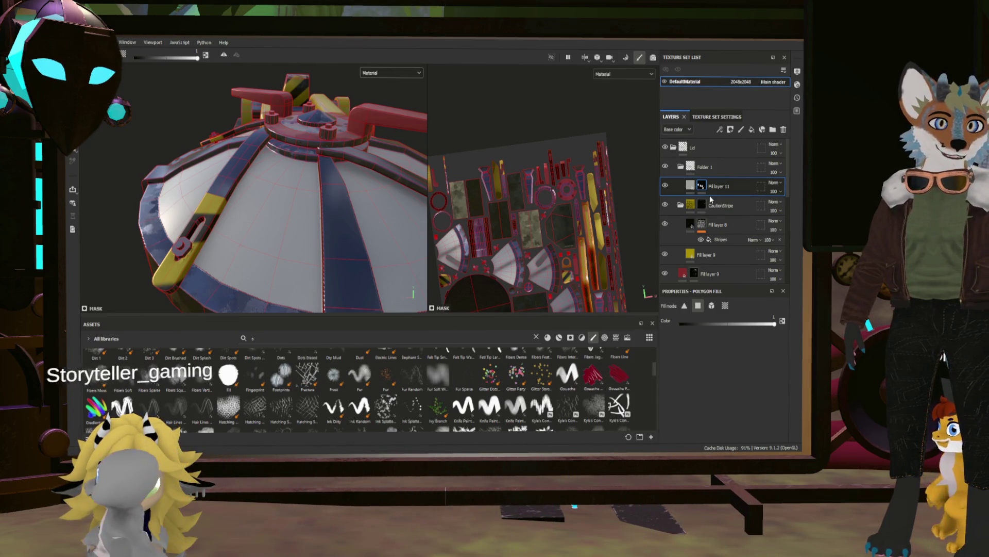
pyautogui.click(691, 168)
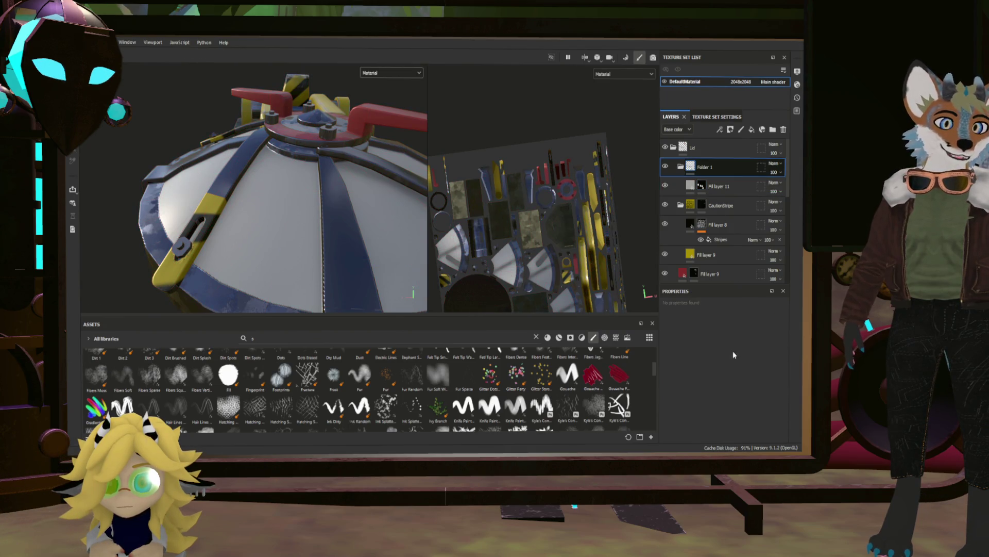
# Add a Metal Edge Wear generator to Fill layer 11's mask.
pyautogui.click(702, 186)
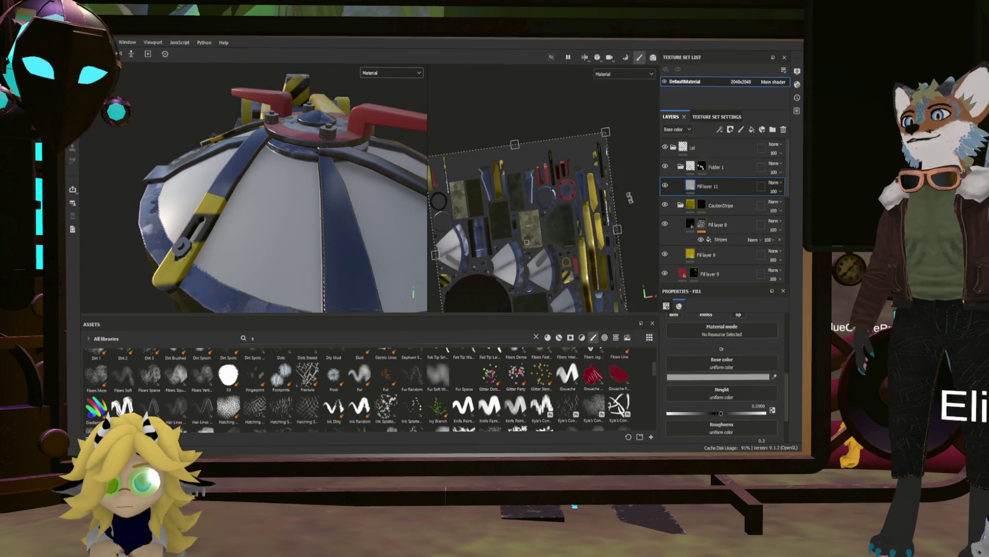
pyautogui.click(691, 186)
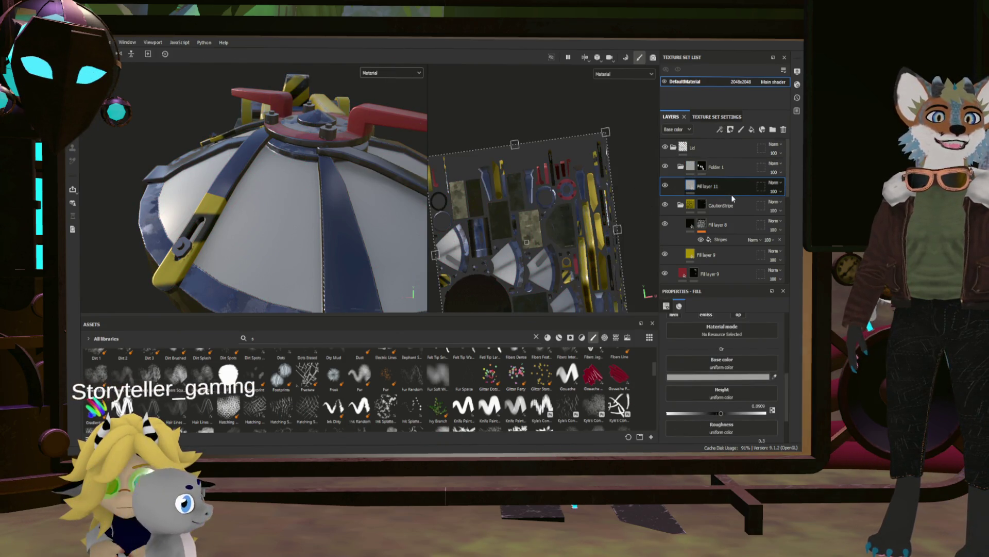
pyautogui.click(703, 187)
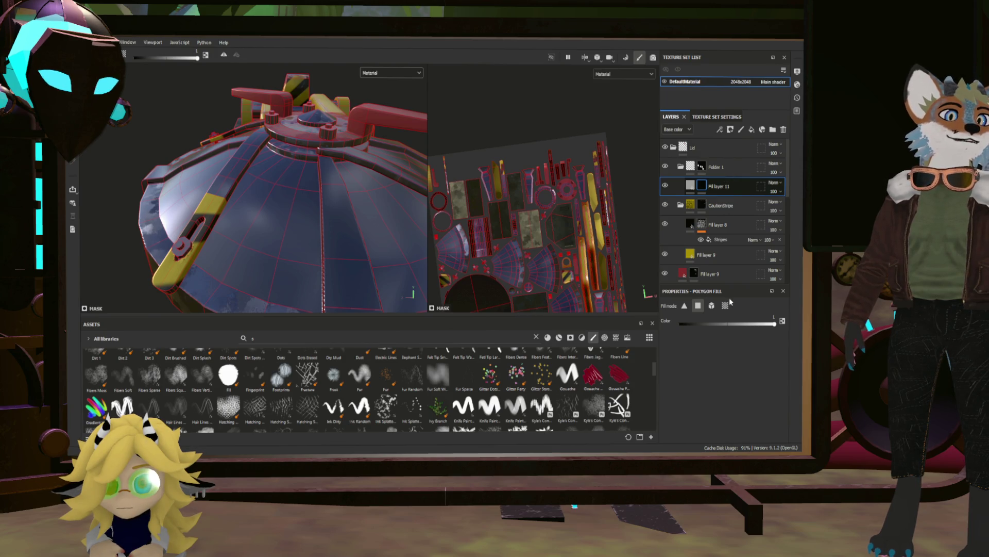
pyautogui.click(768, 395)
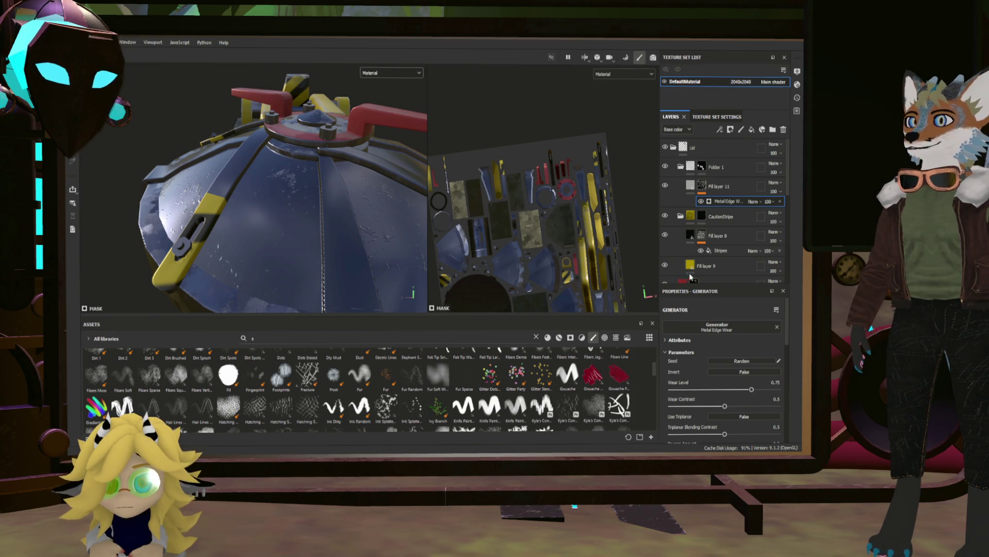
# Invert the Metal Edge Wear mask and fine-tune its wear amount, checking the hatch.
pyautogui.click(740, 371)
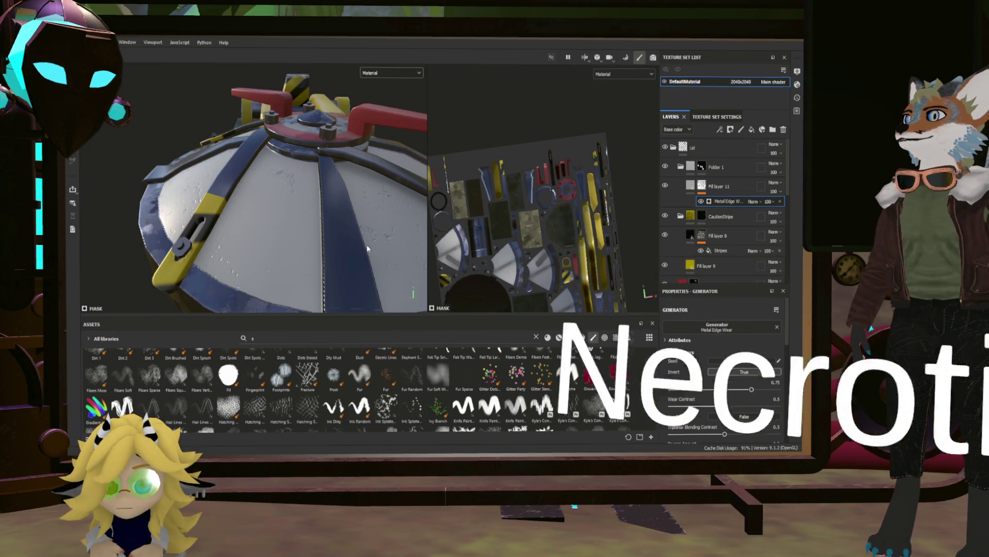
pyautogui.keyDown('alt'); pyautogui.moveTo(268, 237); pyautogui.dragTo(488, 265); pyautogui.keyUp('alt')
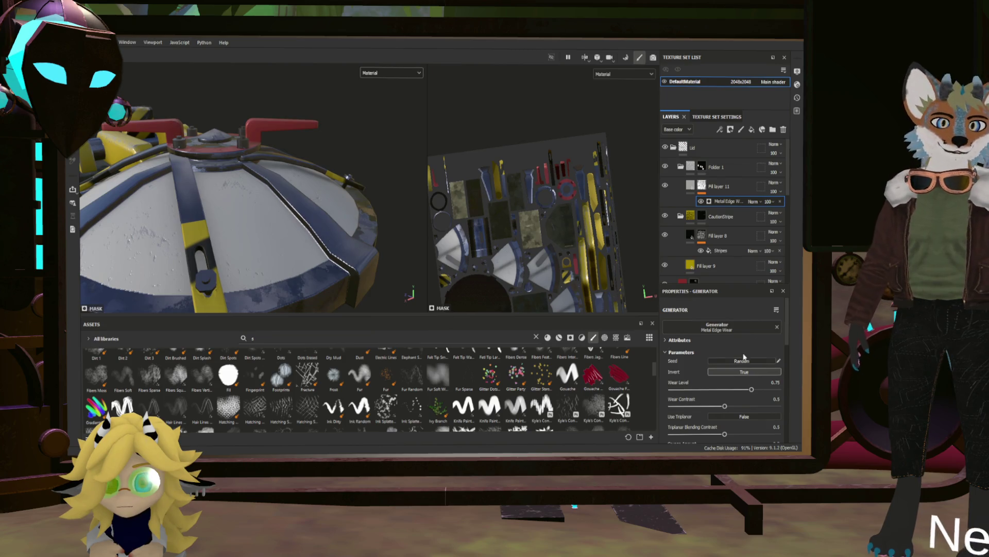
pyautogui.scroll(-2, 711, 386)
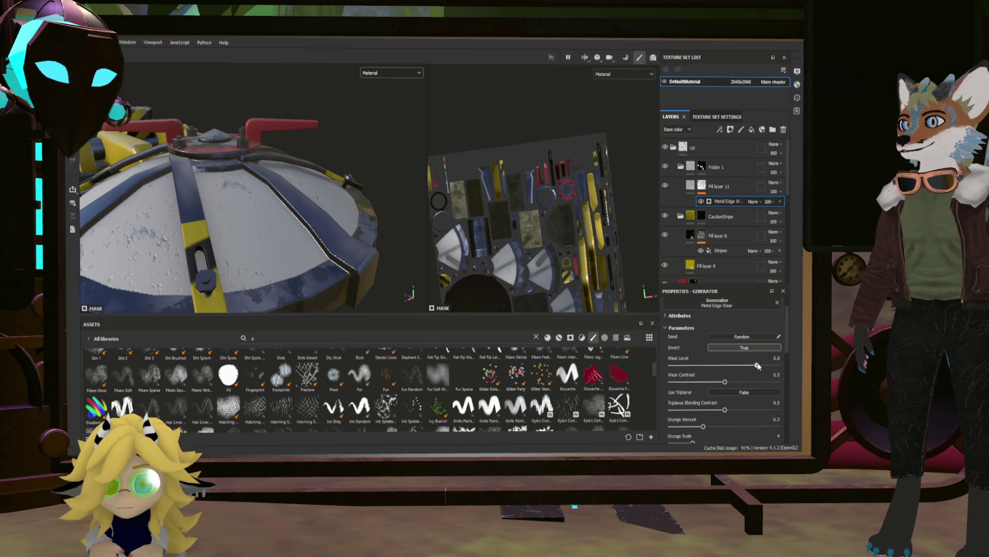
pyautogui.moveTo(757, 366); pyautogui.dragTo(754, 364)
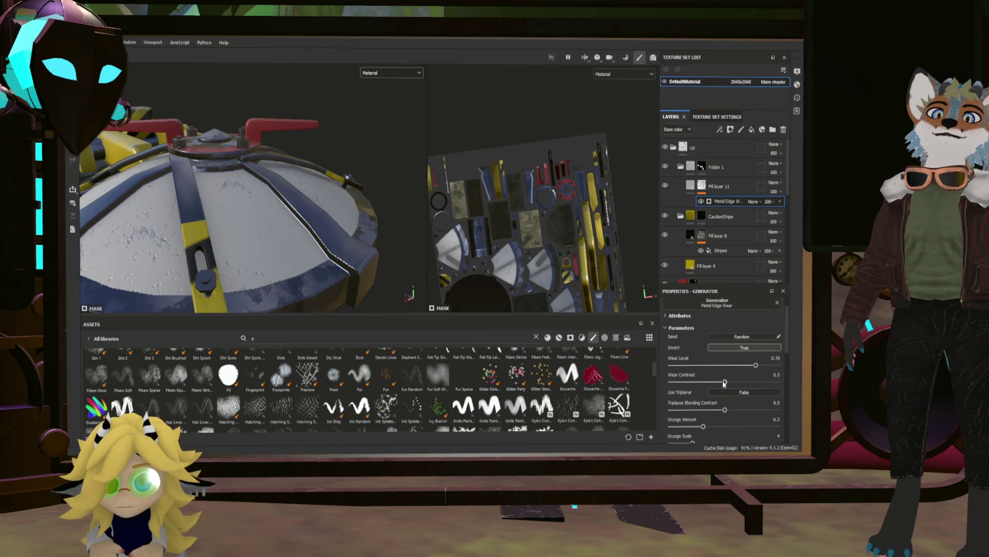
pyautogui.scroll(-3, 288, 221)
pyautogui.moveTo(288, 222)
pyautogui.keyDown('alt'); pyautogui.mouseDown()
pyautogui.moveTo(259, 265)
pyautogui.moveTo(335, 245)
pyautogui.moveTo(351, 192)
pyautogui.mouseUp(); pyautogui.keyUp('alt')
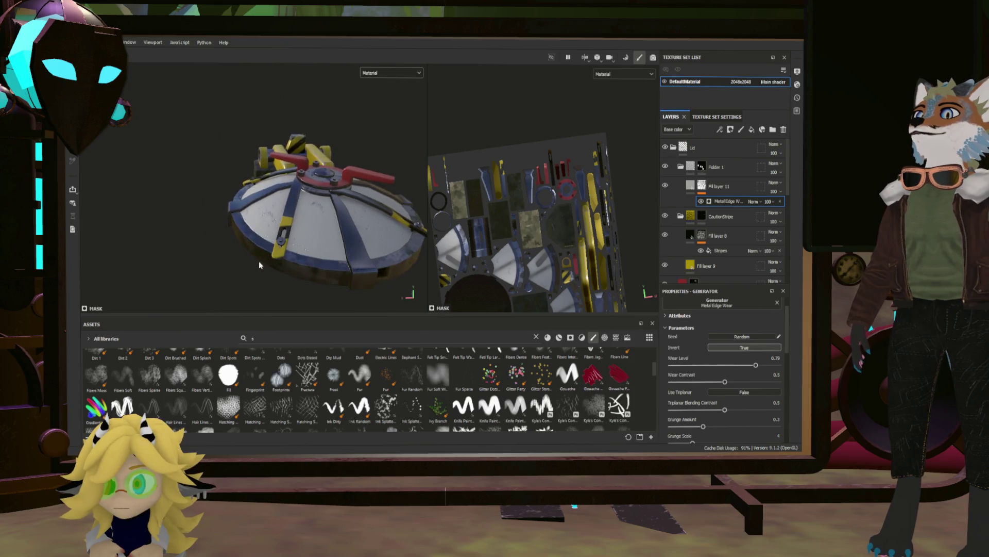
pyautogui.scroll(5, 343, 217)
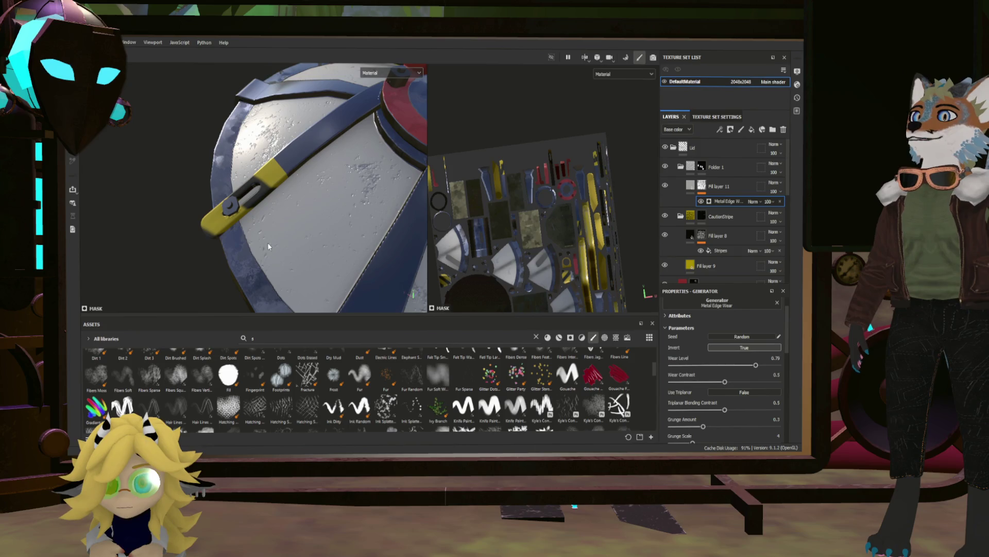
pyautogui.scroll(-3, 298, 119)
pyautogui.moveTo(298, 119)
pyautogui.keyDown('alt'); pyautogui.mouseDown()
pyautogui.moveTo(351, 217)
pyautogui.moveTo(370, 225)
pyautogui.moveTo(208, 206)
pyautogui.moveTo(224, 218)
pyautogui.moveTo(362, 219)
pyautogui.mouseUp(); pyautogui.keyUp('alt')
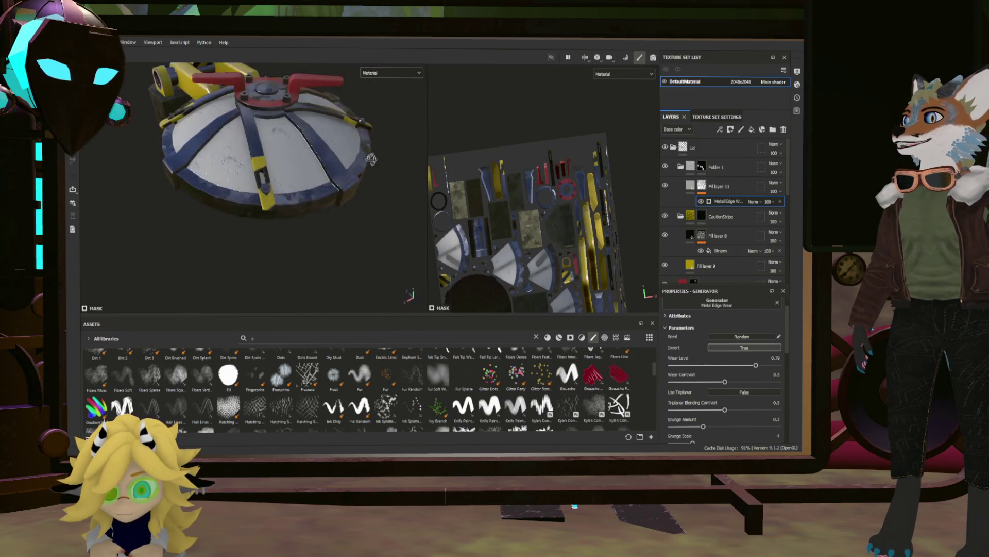
pyautogui.scroll(-3, 360, 221)
pyautogui.scroll(3, 333, 218)
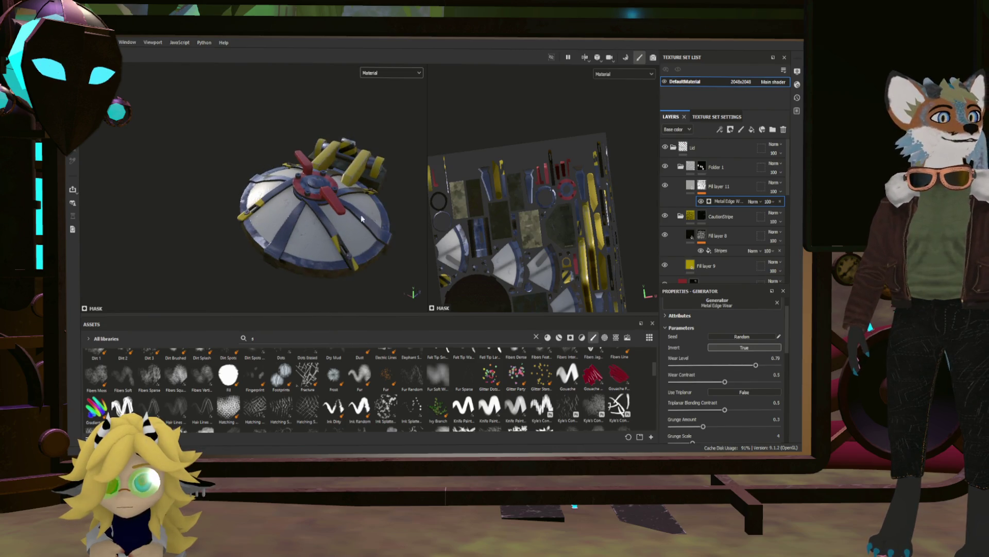
pyautogui.scroll(3, 383, 217)
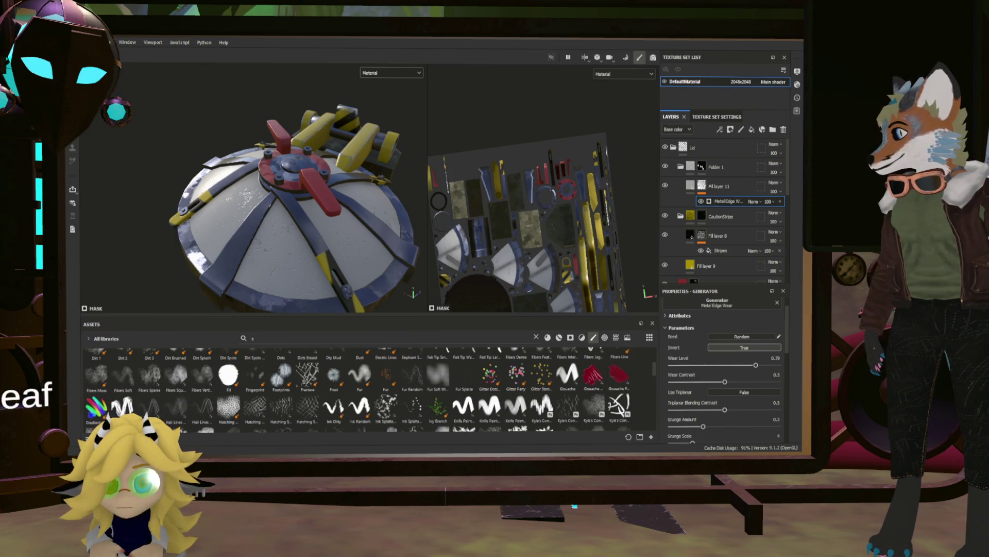
pyautogui.scroll(2, 293, 199)
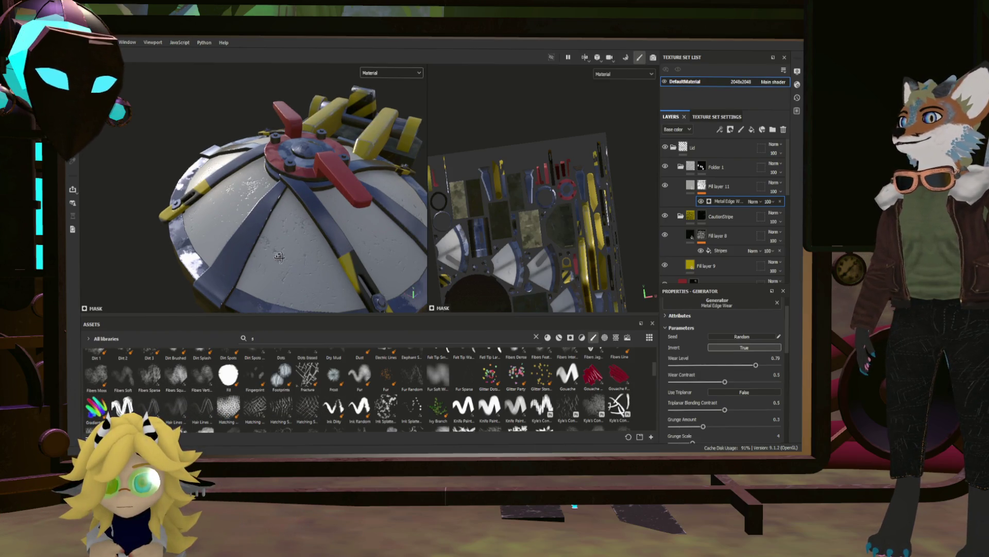
# Add a paint effect above Metal Edge Wear on Fill layer 11's mask.
pyautogui.keyDown('alt'); pyautogui.moveTo(279, 256); pyautogui.dragTo(284, 285); pyautogui.keyUp('alt')
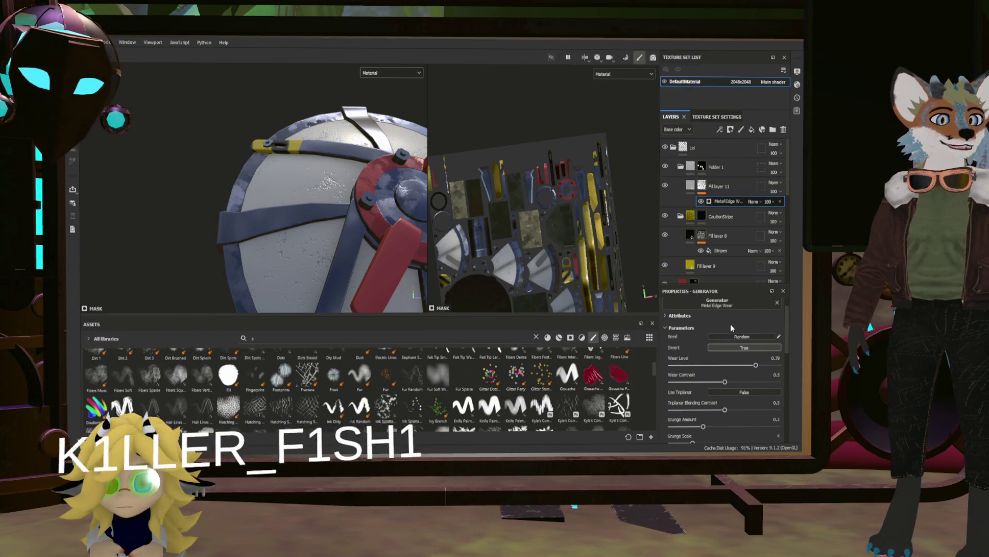
pyautogui.press('4')
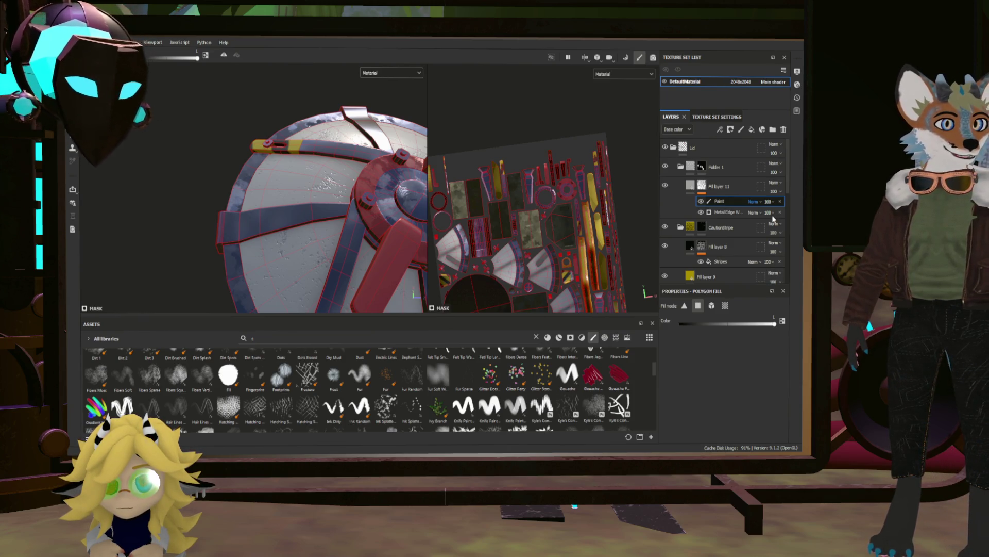
pyautogui.moveTo(496, 203)
pyautogui.keyDown('alt'); pyautogui.mouseDown()
pyautogui.moveTo(389, 188)
pyautogui.moveTo(261, 231)
pyautogui.mouseUp(); pyautogui.keyUp('alt')
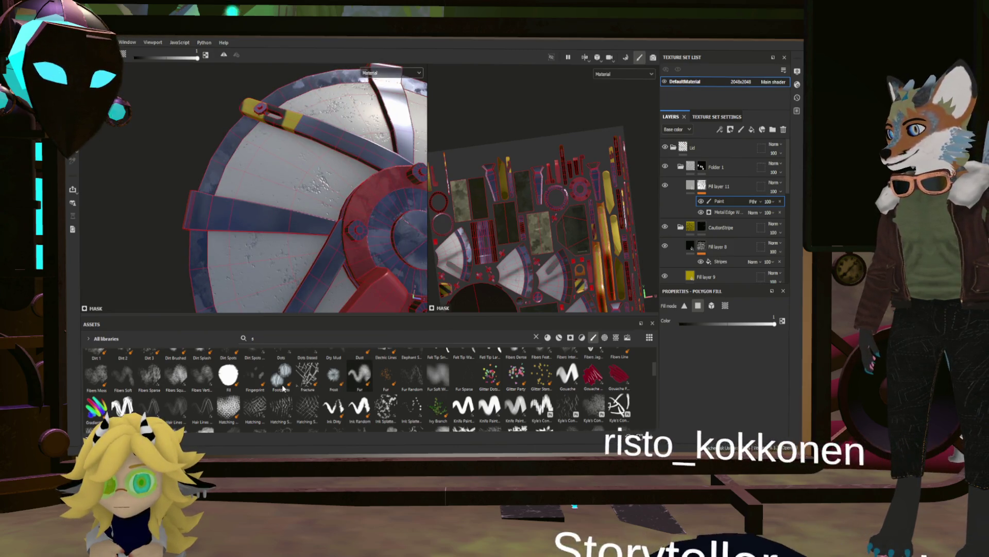
# Pick the Basmati Brush and switch to freehand painting.
pyautogui.scroll(3, 395, 373)
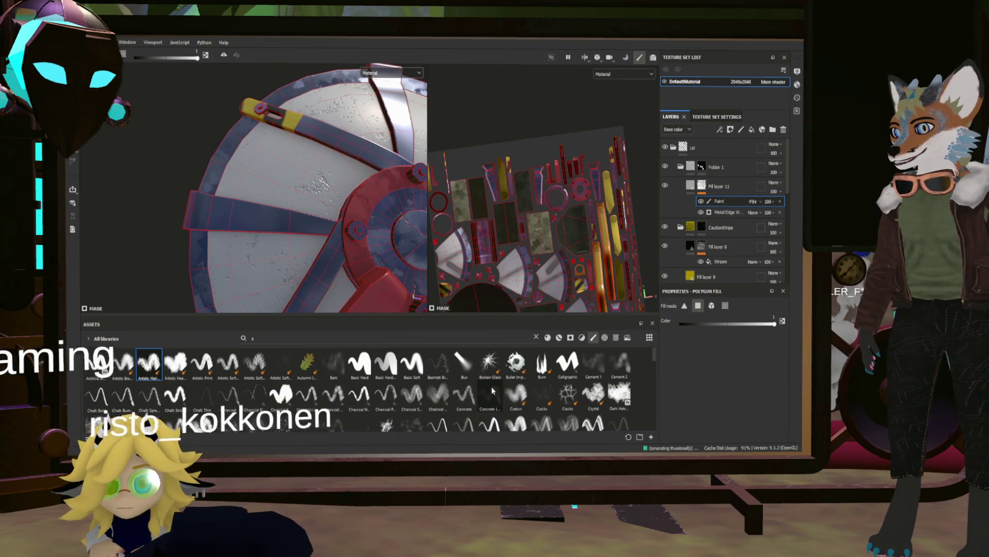
pyautogui.click(438, 369)
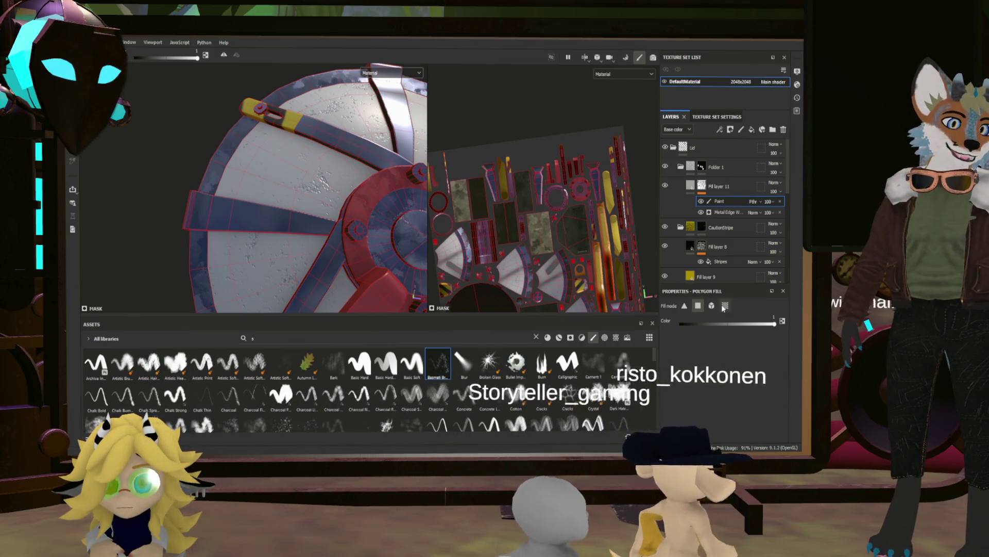
pyautogui.press('1')
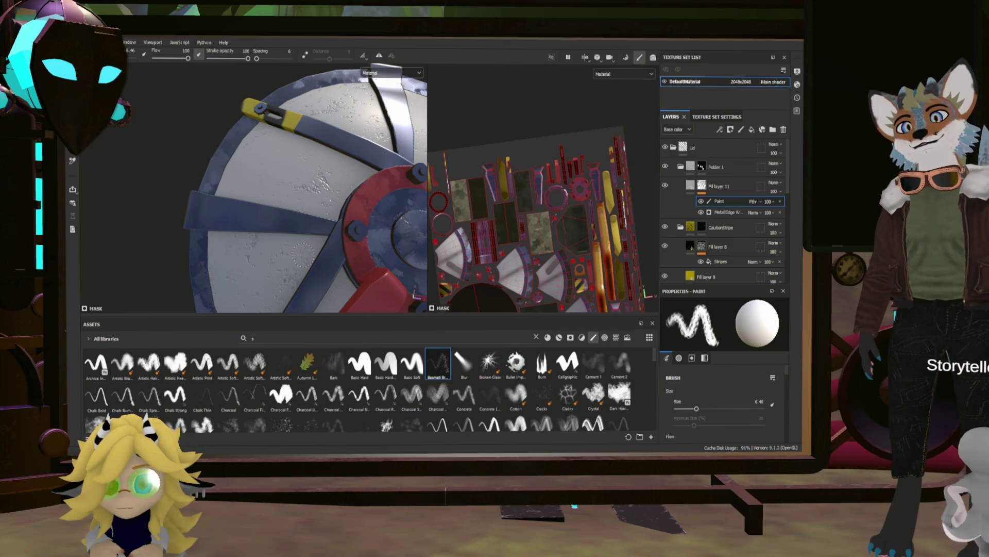
pyautogui.scroll(5, 501, 238)
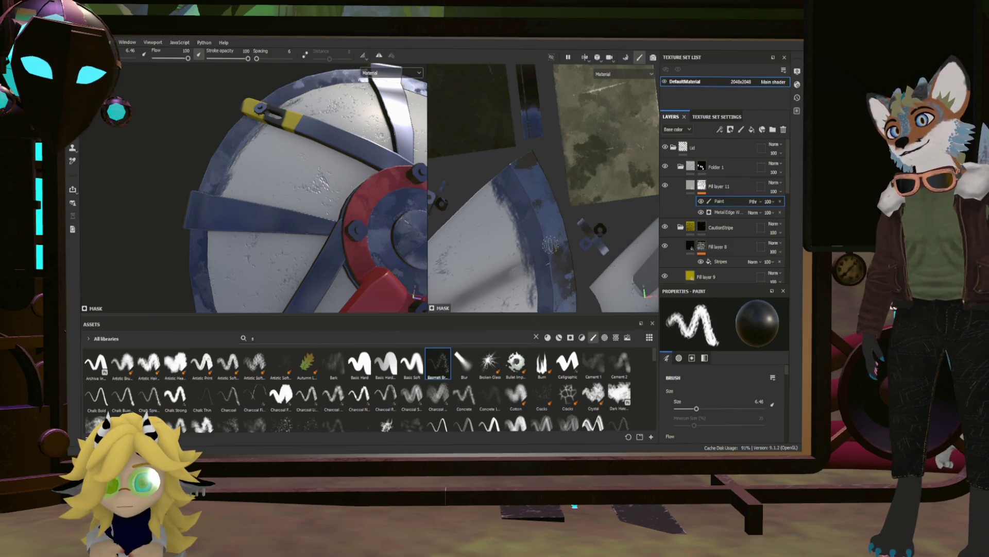
pyautogui.scroll(3, 550, 246)
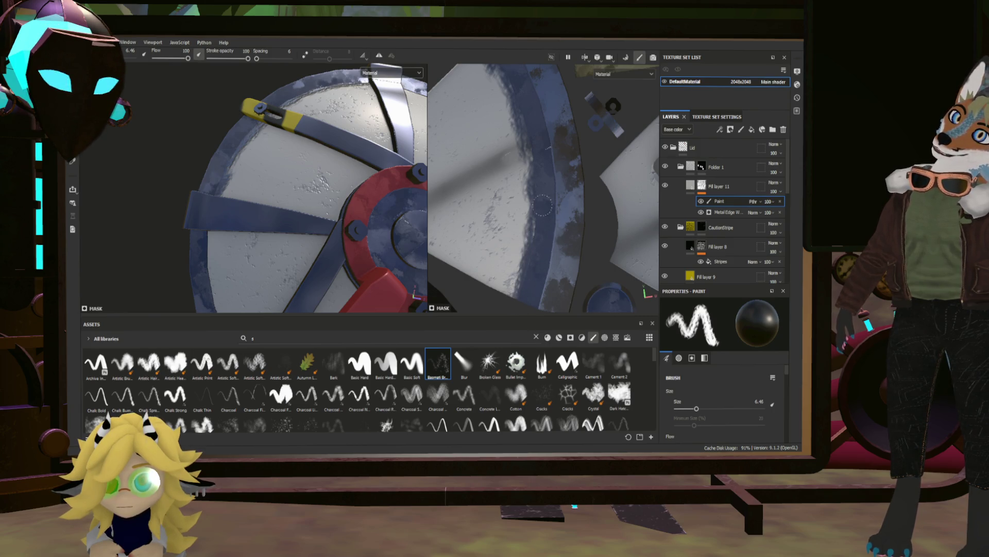
pyautogui.scroll(-5, 578, 191)
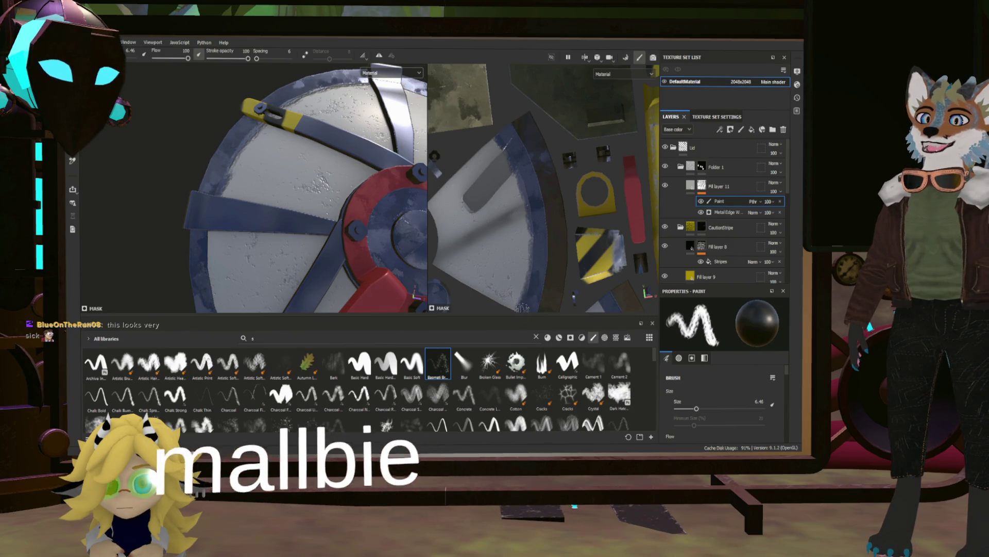
pyautogui.scroll(-3, 543, 188)
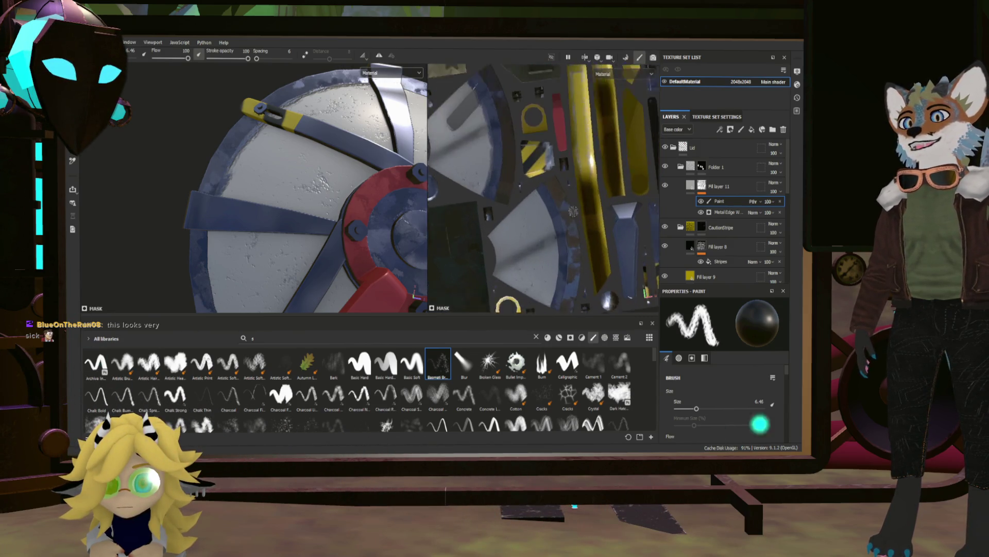
pyautogui.scroll(3, 574, 210)
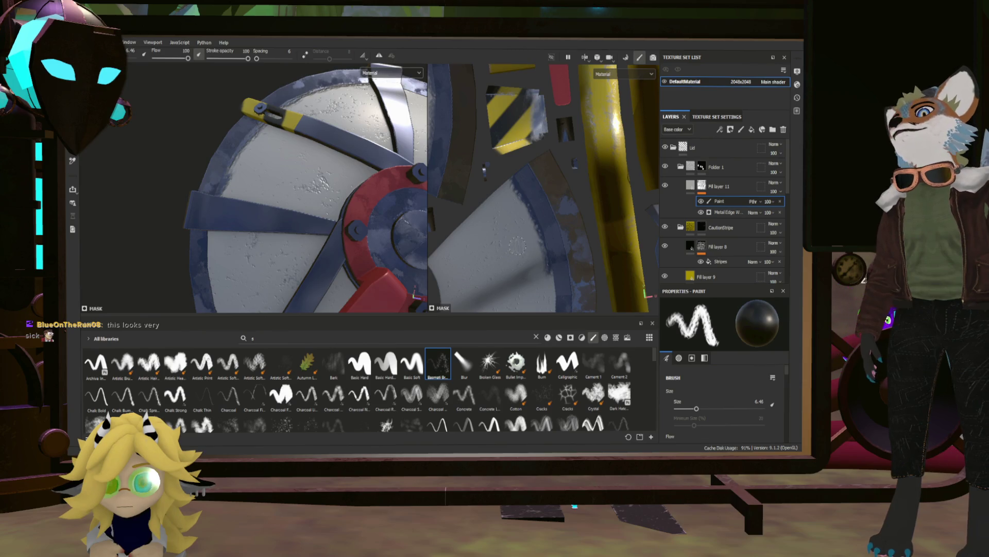
pyautogui.moveTo(517, 246)
pyautogui.mouseDown(button='middle')
pyautogui.moveTo(498, 181)
pyautogui.moveTo(456, 142)
pyautogui.mouseUp(button='middle')
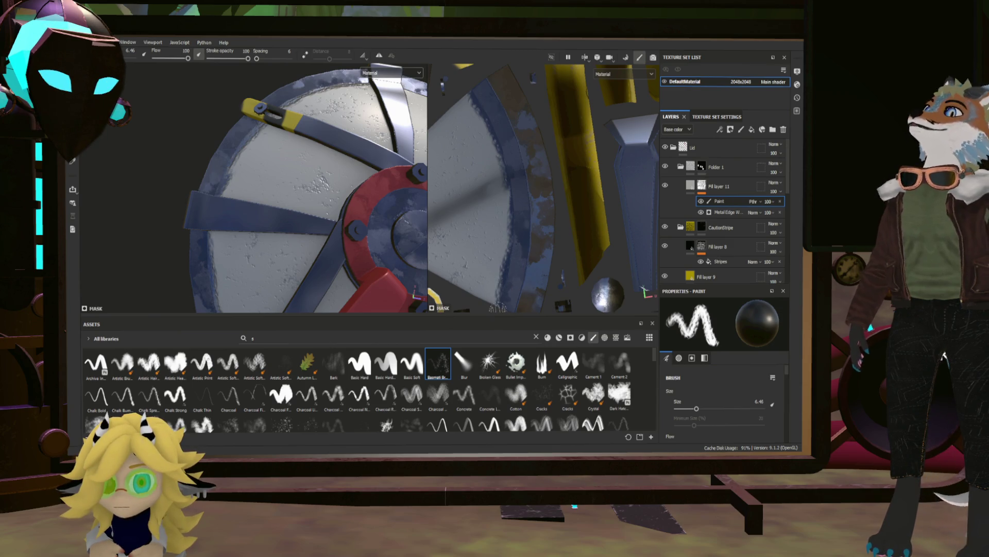
pyautogui.scroll(-5, 522, 256)
pyautogui.moveTo(325, 223)
pyautogui.keyDown('alt'); pyautogui.mouseDown()
pyautogui.moveTo(328, 193)
pyautogui.moveTo(353, 232)
pyautogui.mouseUp(); pyautogui.keyUp('alt')
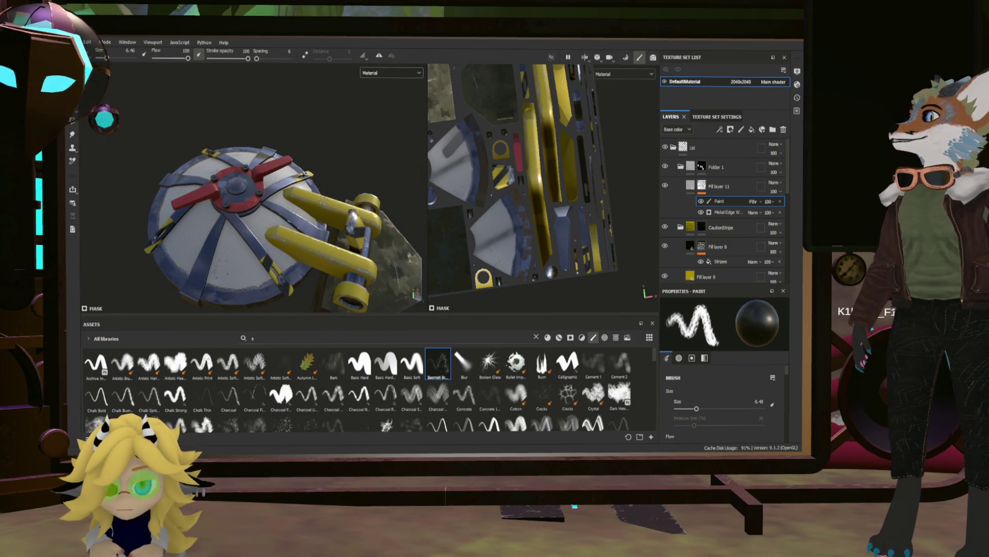
pyautogui.scroll(3, 253, 215)
pyautogui.scroll(2, 543, 188)
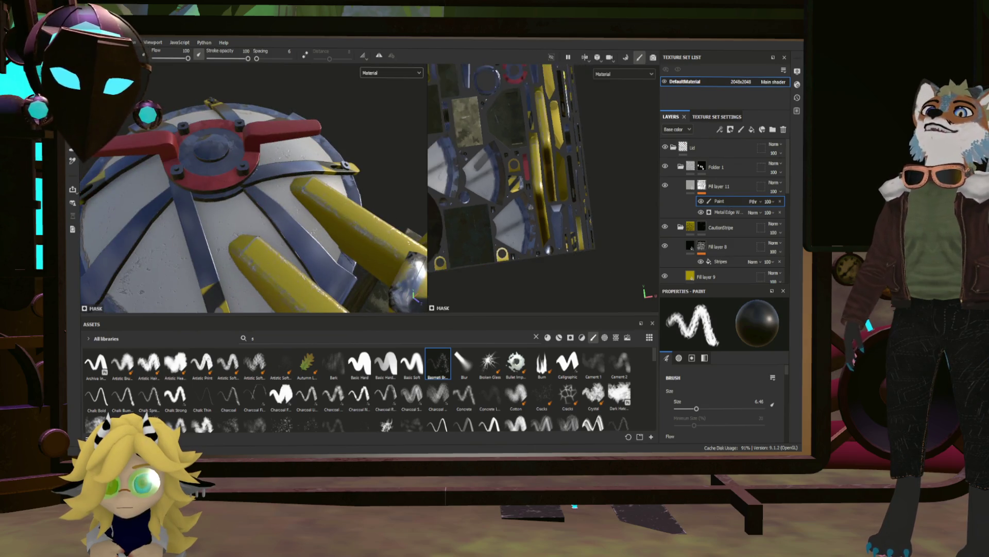
pyautogui.moveTo(546, 222); pyautogui.dragTo(552, 242, button='middle')
pyautogui.scroll(3, 526, 178)
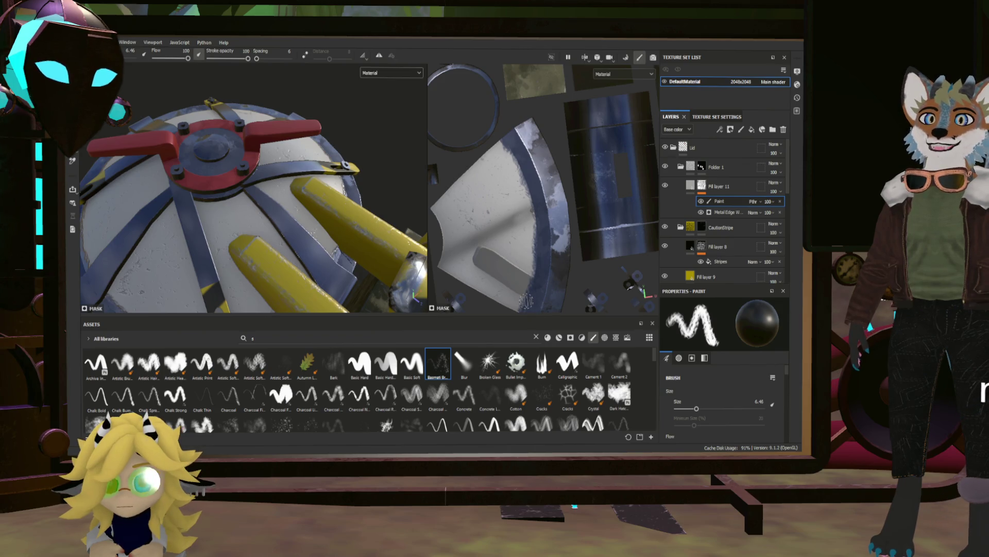
pyautogui.scroll(-2, 525, 289)
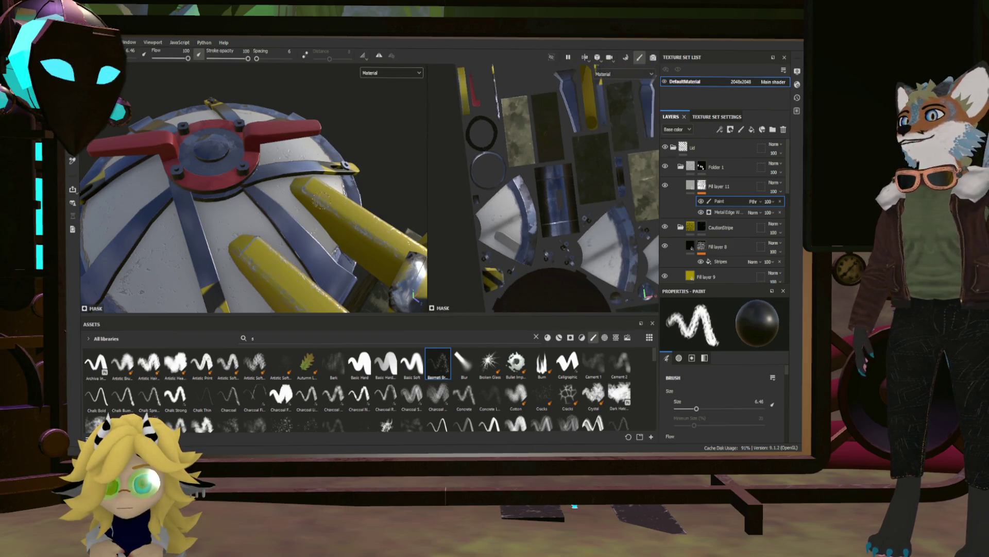
pyautogui.scroll(-3, 321, 200)
pyautogui.moveTo(321, 200)
pyautogui.keyDown('alt'); pyautogui.mouseDown()
pyautogui.moveTo(298, 195)
pyautogui.moveTo(381, 196)
pyautogui.moveTo(337, 225)
pyautogui.moveTo(199, 191)
pyautogui.moveTo(272, 233)
pyautogui.moveTo(314, 222)
pyautogui.moveTo(363, 252)
pyautogui.mouseUp(); pyautogui.keyUp('alt')
pyautogui.scroll(5, 357, 213)
pyautogui.scroll(-3, 557, 196)
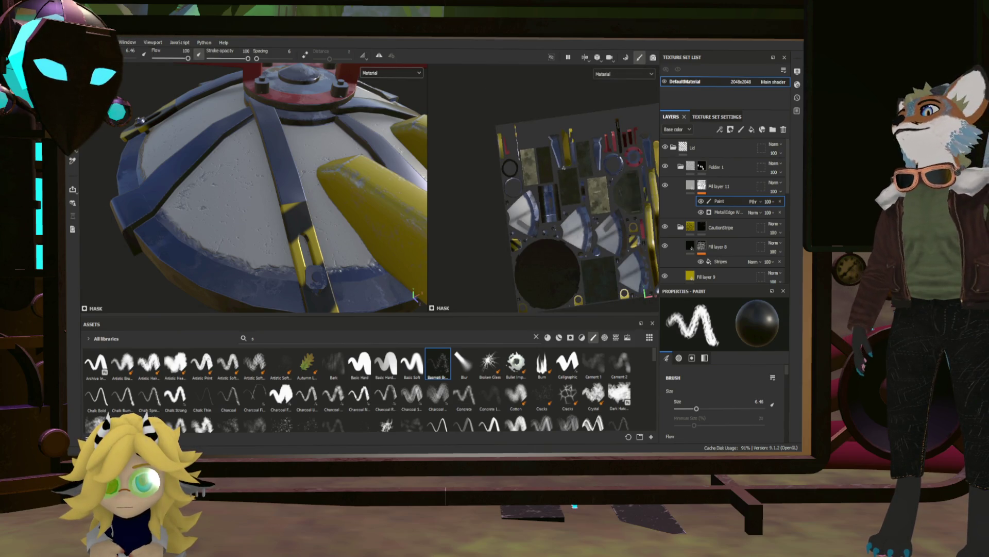
pyautogui.scroll(6, 551, 163)
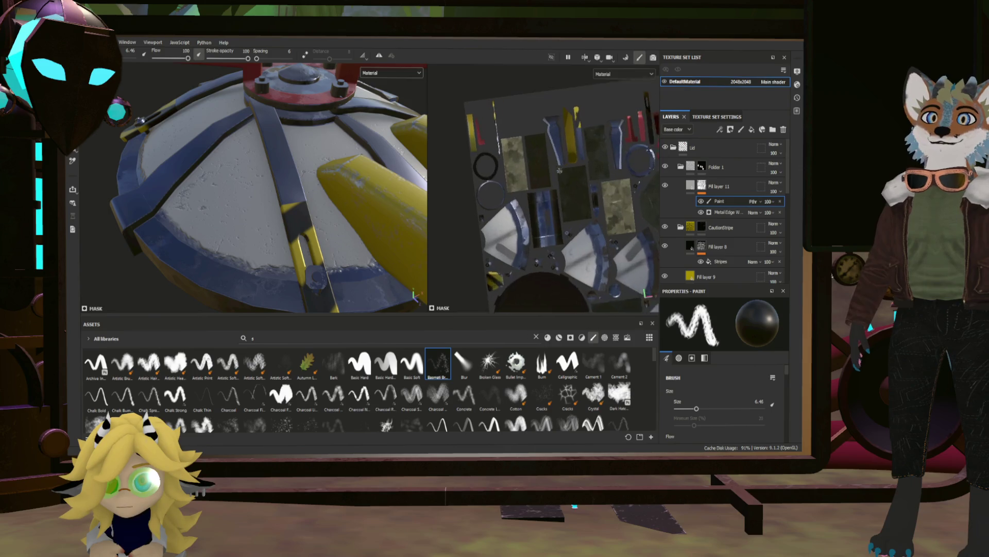
pyautogui.scroll(5, 561, 125)
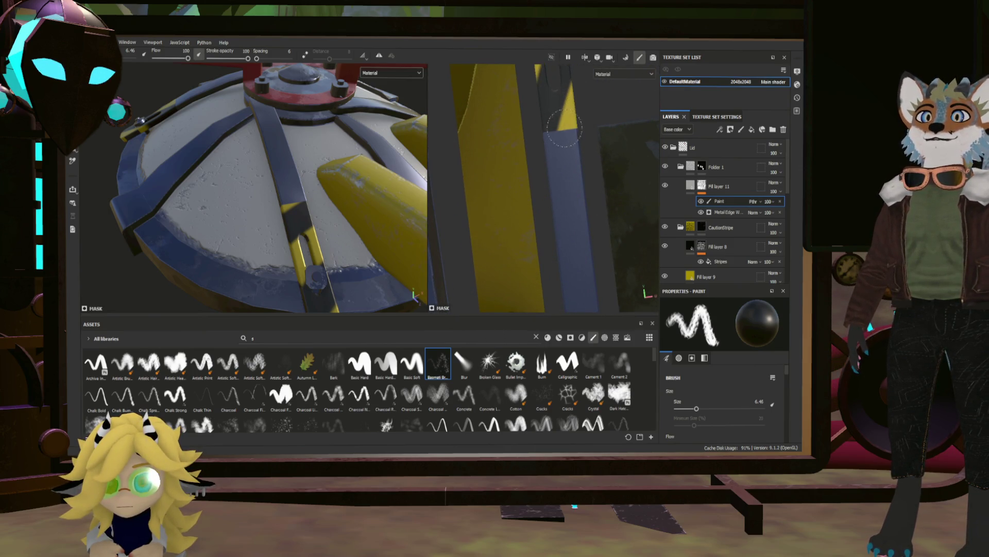
pyautogui.scroll(-5, 584, 141)
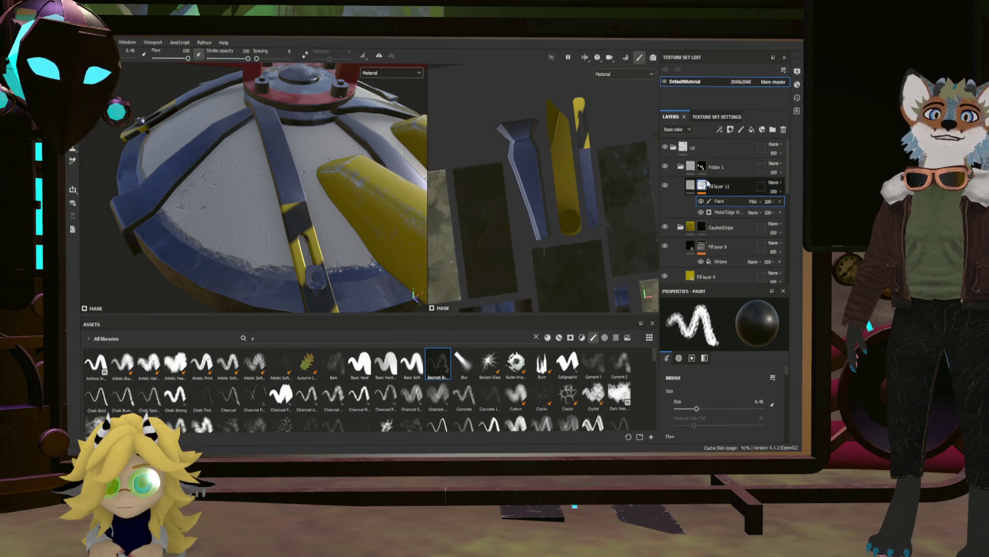
pyautogui.scroll(-5, 552, 162)
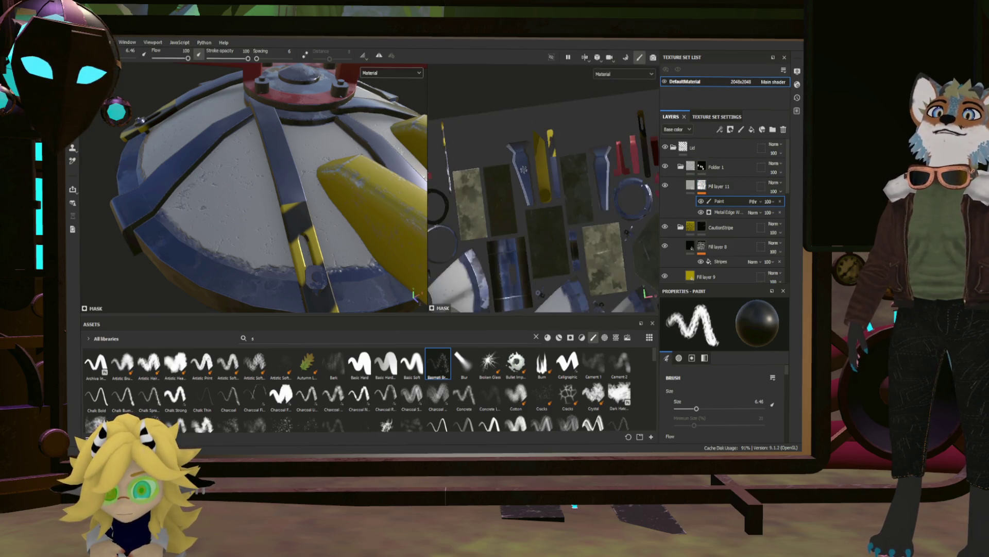
# Target the CautionStripe folder's mask for a new paint layer above Fill layer 8.
pyautogui.scroll(2, 593, 151)
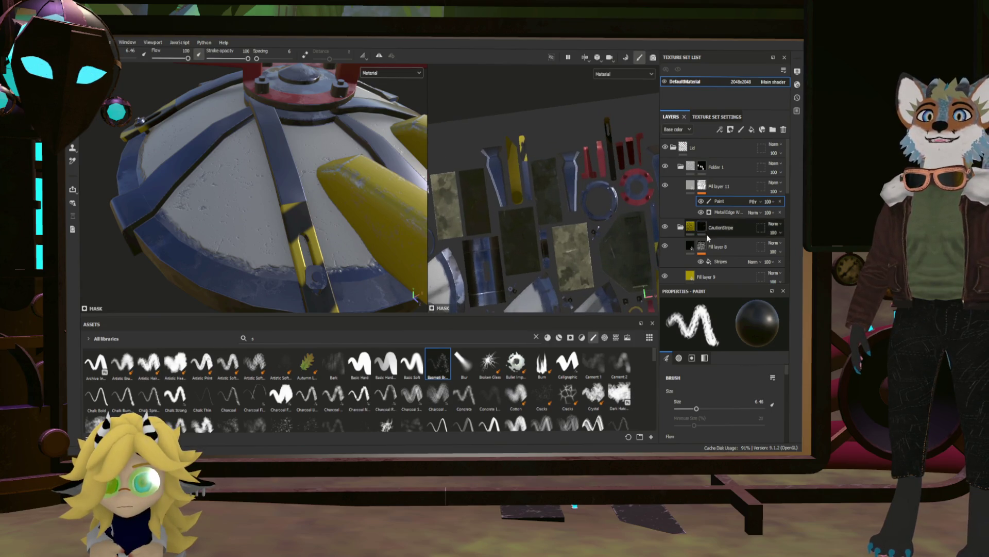
pyautogui.click(702, 228)
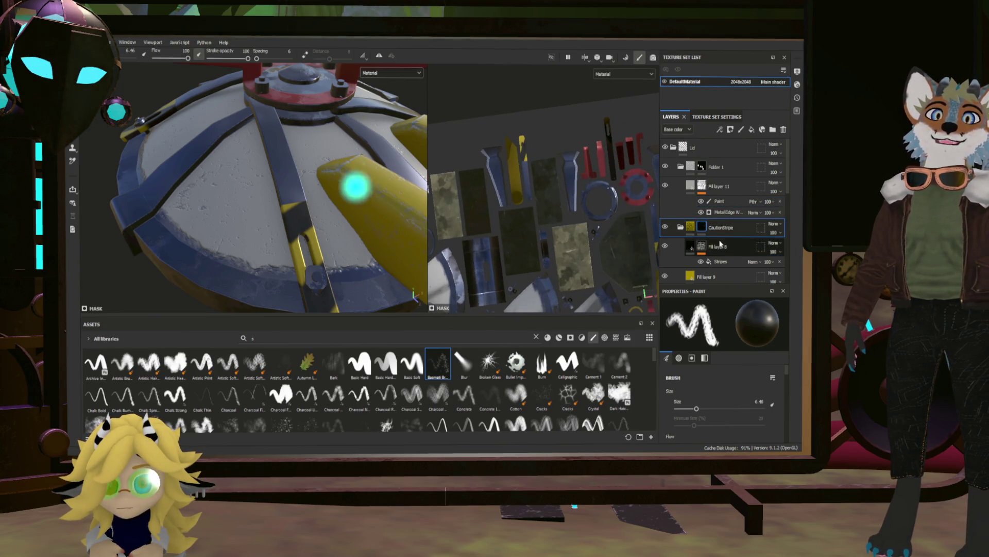
pyautogui.click(688, 229)
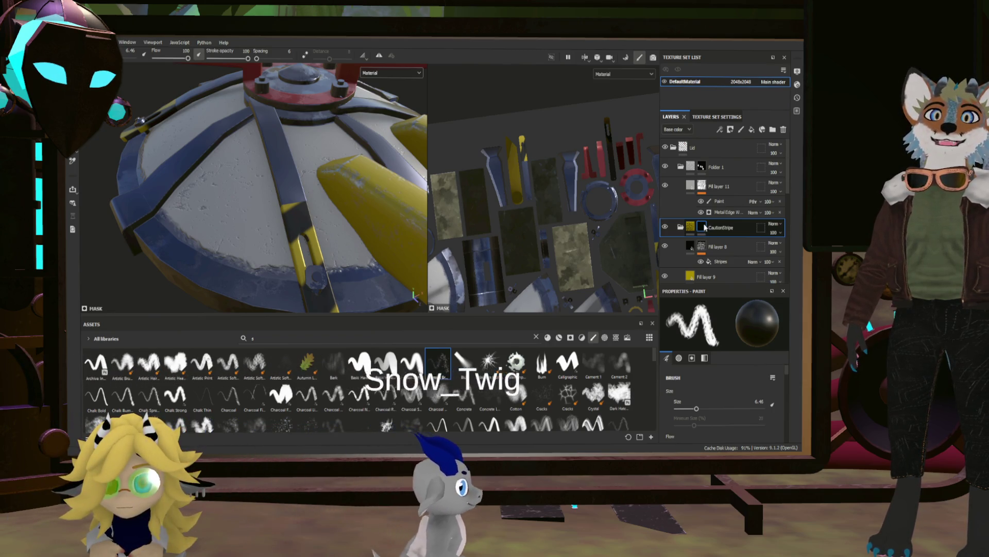
pyautogui.click(690, 228)
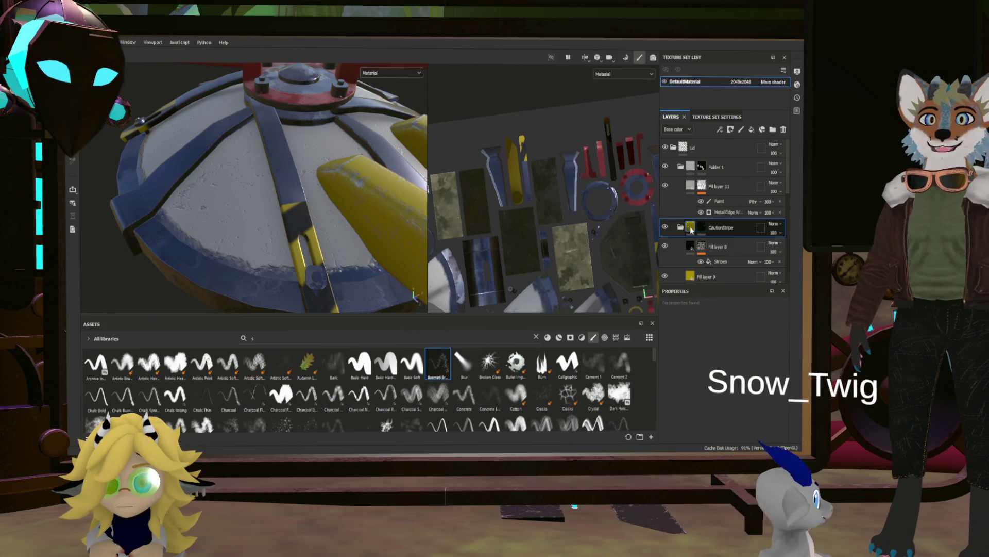
pyautogui.click(703, 228)
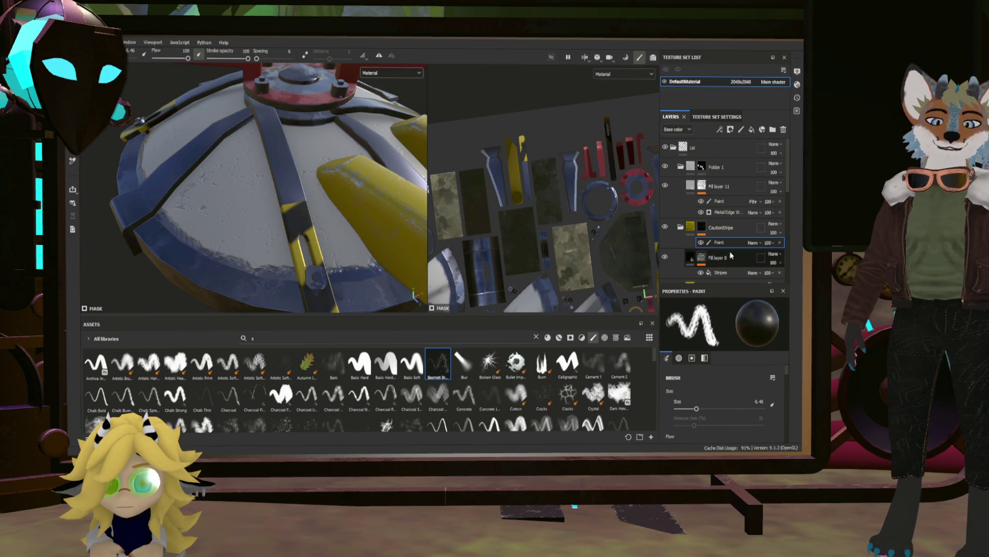
pyautogui.scroll(5, 491, 153)
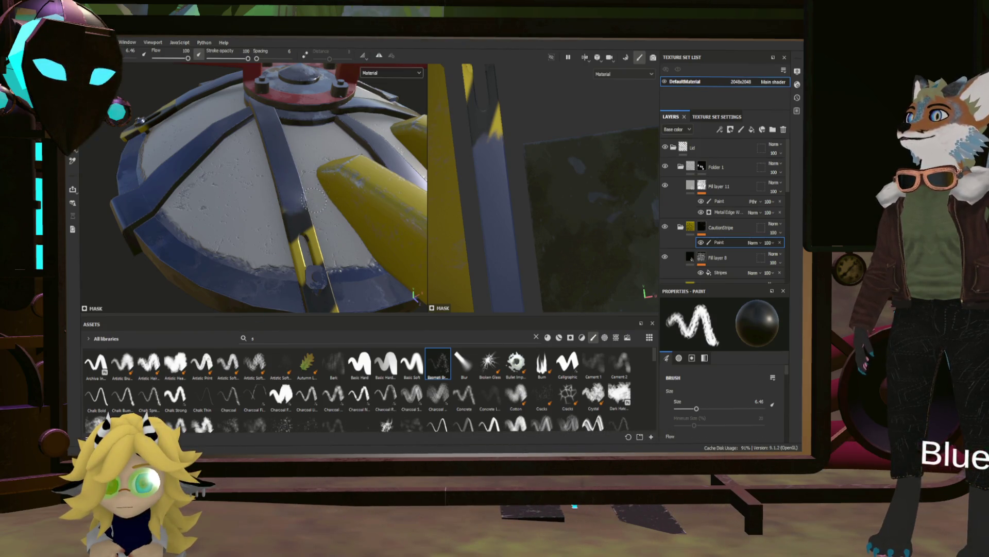
# Orbit the lid to inspect it from the side and a lower angle.
pyautogui.scroll(-5, 293, 205)
pyautogui.keyDown('alt'); pyautogui.moveTo(302, 191); pyautogui.dragTo(305, 167); pyautogui.keyUp('alt')
pyautogui.scroll(5, 306, 166)
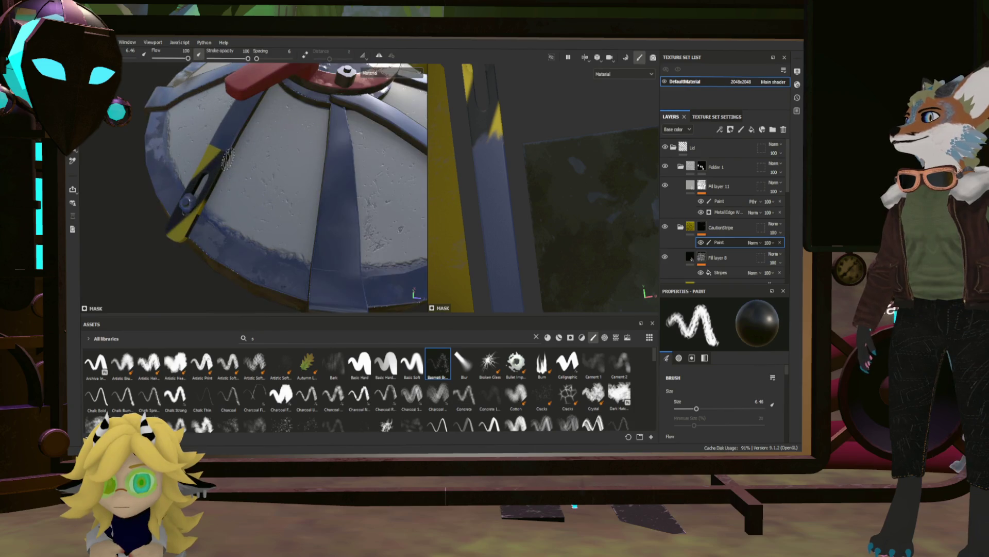
pyautogui.scroll(-5, 225, 151)
pyautogui.moveTo(226, 150)
pyautogui.keyDown('alt'); pyautogui.mouseDown()
pyautogui.moveTo(213, 163)
pyautogui.moveTo(226, 147)
pyautogui.mouseUp(); pyautogui.keyUp('alt')
pyautogui.scroll(5, 226, 147)
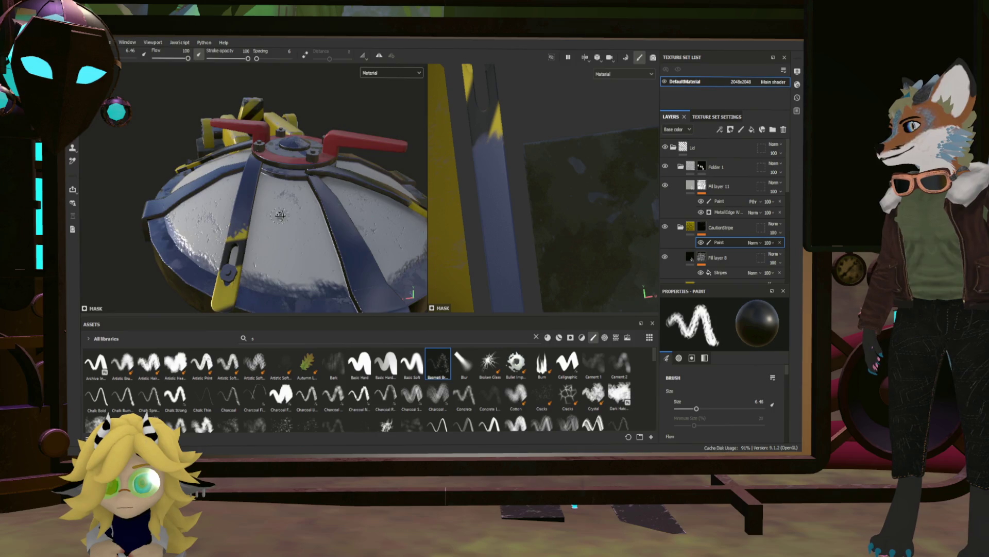
pyautogui.moveTo(279, 215)
pyautogui.keyDown('alt'); pyautogui.mouseDown()
pyautogui.moveTo(392, 190)
pyautogui.moveTo(254, 222)
pyautogui.moveTo(263, 268)
pyautogui.moveTo(149, 208)
pyautogui.moveTo(162, 186)
pyautogui.moveTo(201, 221)
pyautogui.moveTo(211, 273)
pyautogui.moveTo(276, 142)
pyautogui.moveTo(291, 212)
pyautogui.moveTo(394, 227)
pyautogui.moveTo(514, 226)
pyautogui.mouseUp(); pyautogui.keyUp('alt')
pyautogui.scroll(-5, 268, 139)
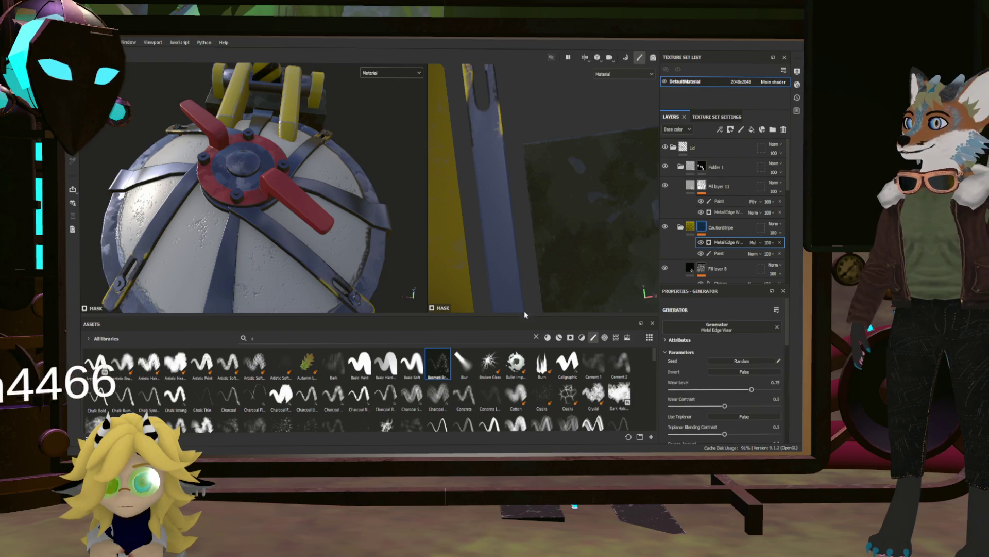
# Invert the CautionStripe edge-wear mask and drop its wear level to 0.42.
pyautogui.click(742, 371)
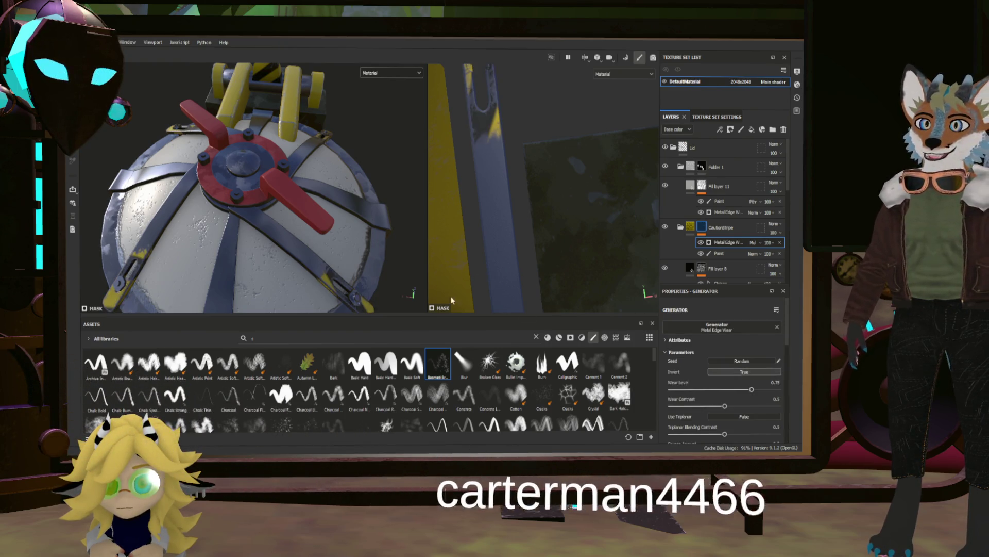
pyautogui.moveTo(450, 296)
pyautogui.keyDown('alt'); pyautogui.mouseDown()
pyautogui.moveTo(351, 280)
pyautogui.moveTo(287, 208)
pyautogui.mouseUp(); pyautogui.keyUp('alt')
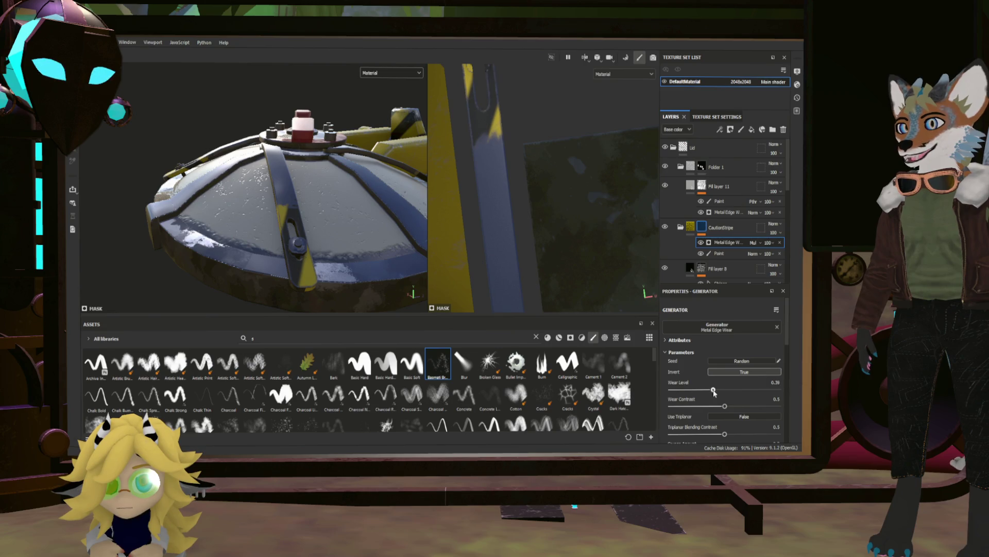
pyautogui.moveTo(279, 298)
pyautogui.keyDown('alt'); pyautogui.mouseDown()
pyautogui.moveTo(382, 239)
pyautogui.moveTo(358, 270)
pyautogui.moveTo(245, 285)
pyautogui.moveTo(258, 273)
pyautogui.moveTo(211, 256)
pyautogui.moveTo(434, 220)
pyautogui.moveTo(253, 216)
pyautogui.moveTo(298, 251)
pyautogui.mouseUp(); pyautogui.keyUp('alt')
pyautogui.scroll(-10, 253, 216)
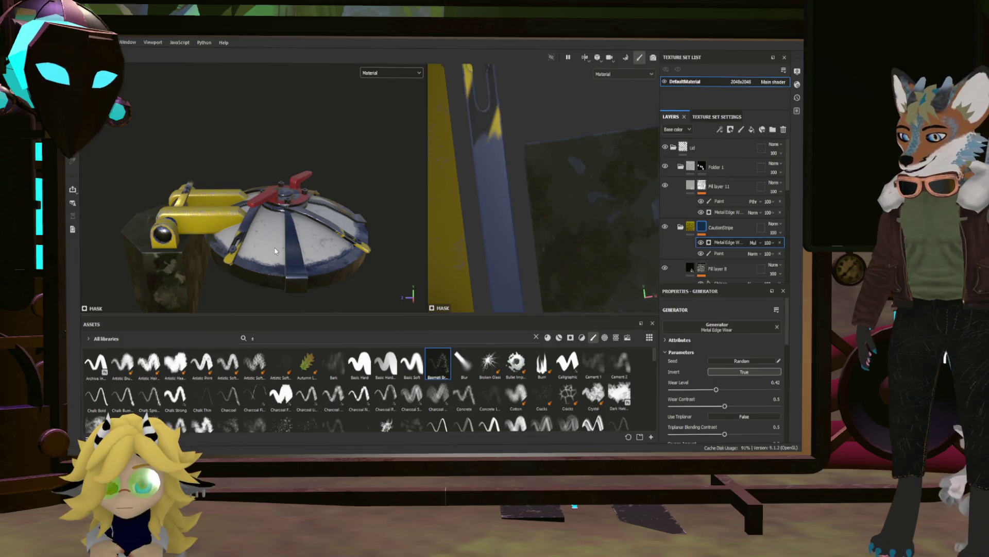
# Save the project, then collapse Folder 1 and the Lid folder in the layer stack.
pyautogui.hotkey('ctrl', 's')
pyautogui.keyDown('alt'); pyautogui.moveTo(399, 255); pyautogui.dragTo(348, 286); pyautogui.keyUp('alt')
pyautogui.scroll(6, 349, 287)
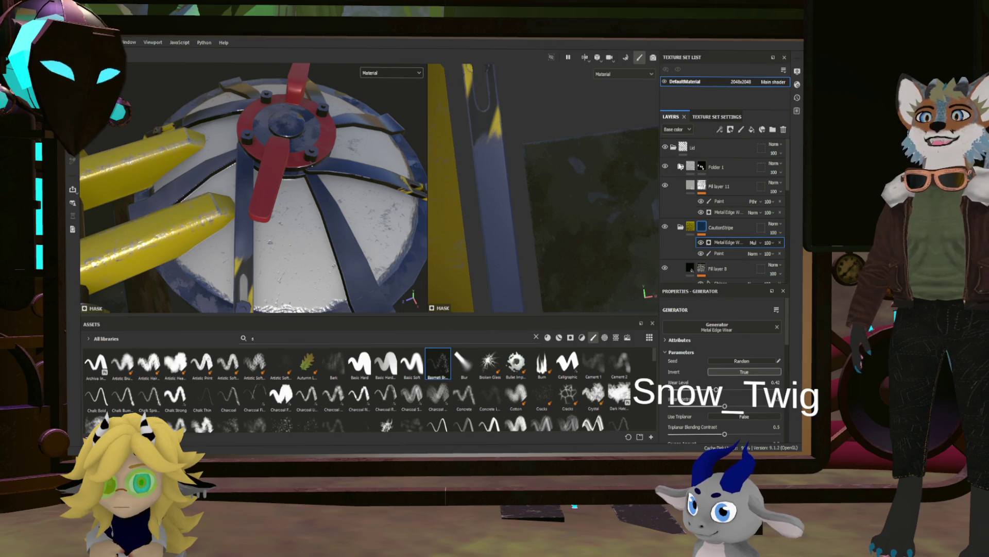
pyautogui.click(681, 167)
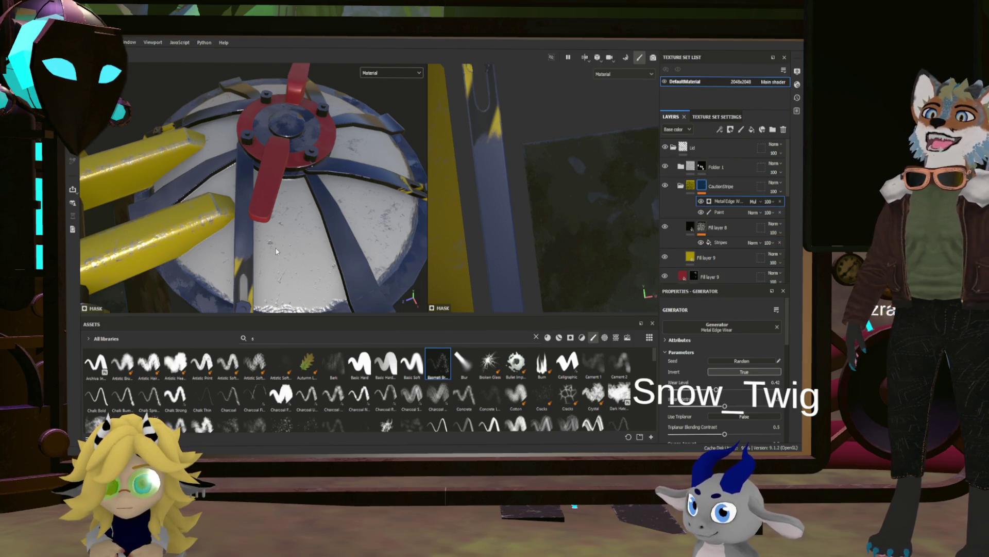
pyautogui.scroll(-5, 277, 251)
pyautogui.moveTo(278, 250)
pyautogui.keyDown('alt'); pyautogui.mouseDown()
pyautogui.moveTo(348, 244)
pyautogui.moveTo(335, 258)
pyautogui.moveTo(323, 218)
pyautogui.moveTo(344, 186)
pyautogui.moveTo(331, 252)
pyautogui.mouseUp(); pyautogui.keyUp('alt')
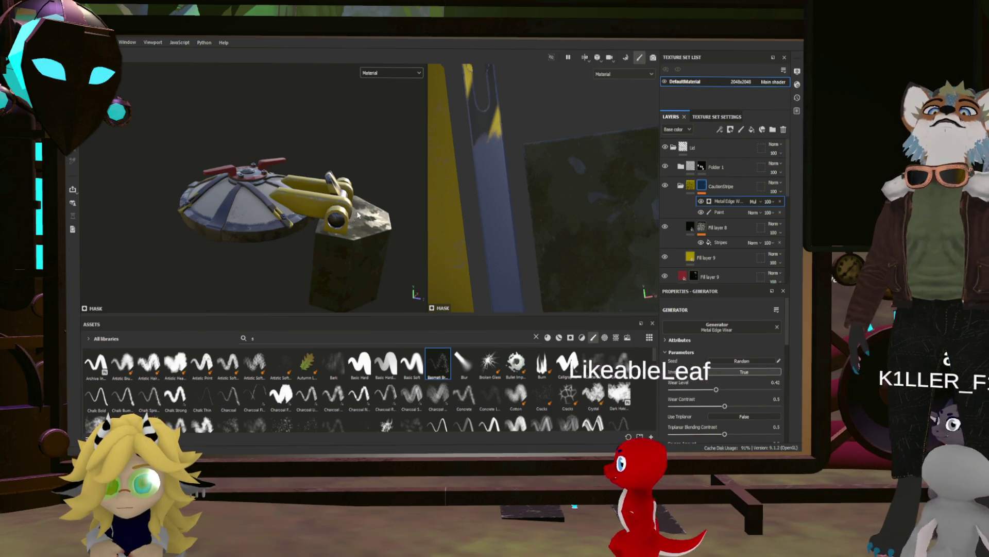
pyautogui.moveTo(332, 254)
pyautogui.keyDown('alt'); pyautogui.mouseDown()
pyautogui.moveTo(338, 221)
pyautogui.moveTo(287, 238)
pyautogui.moveTo(276, 221)
pyautogui.moveTo(324, 245)
pyautogui.moveTo(288, 227)
pyautogui.mouseUp(); pyautogui.keyUp('alt')
pyautogui.click(673, 148)
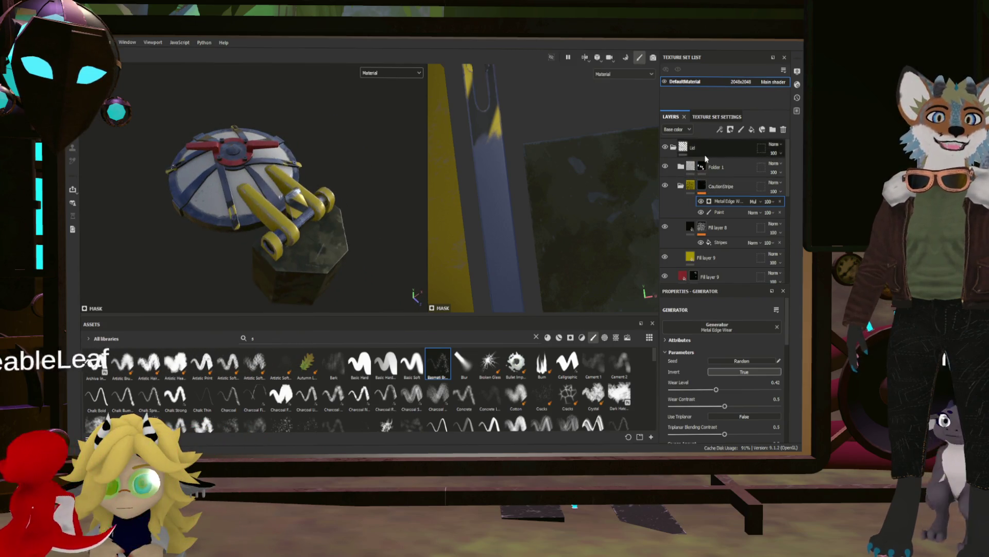
# Collapse the Lid folders and add a new top fill layer named Dirt.
pyautogui.click(723, 146)
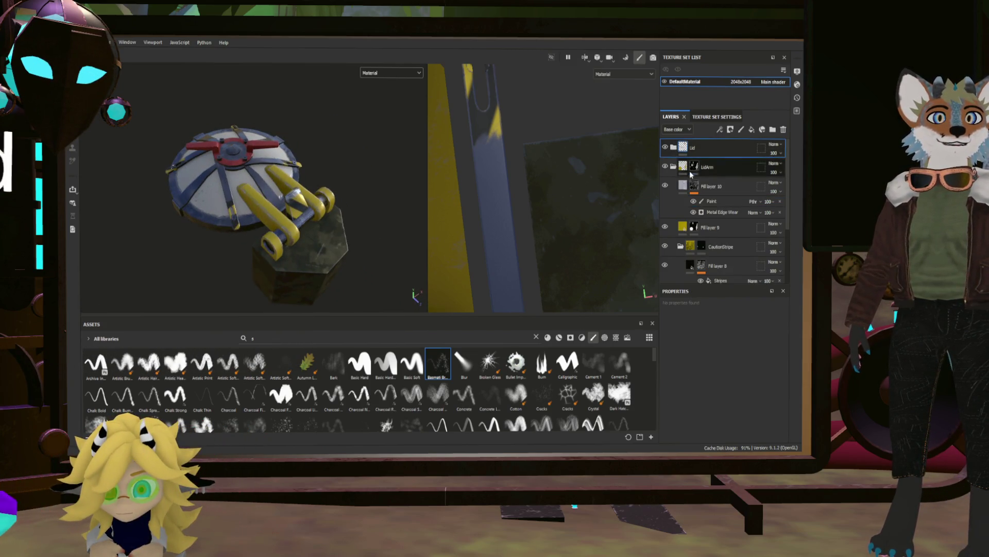
pyautogui.click(673, 167)
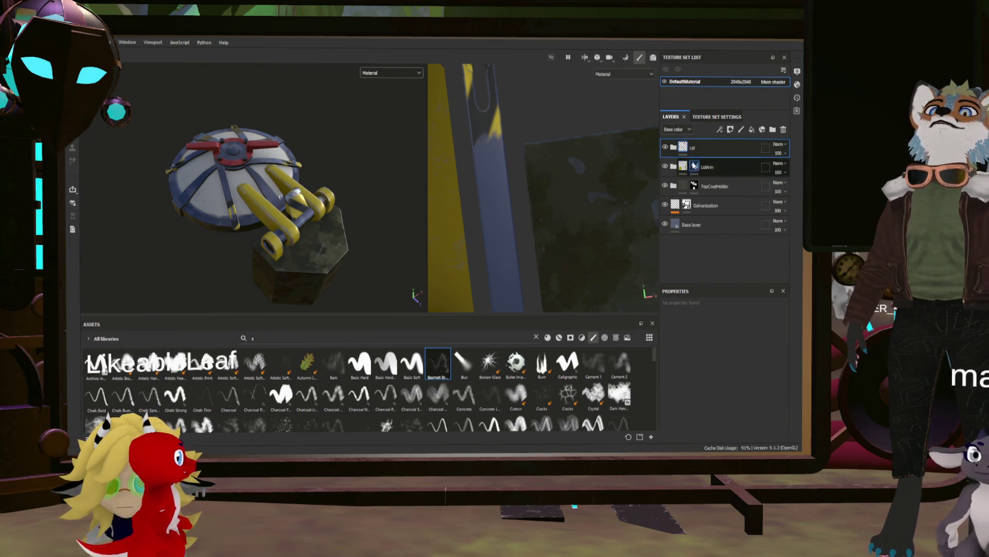
pyautogui.click(752, 130)
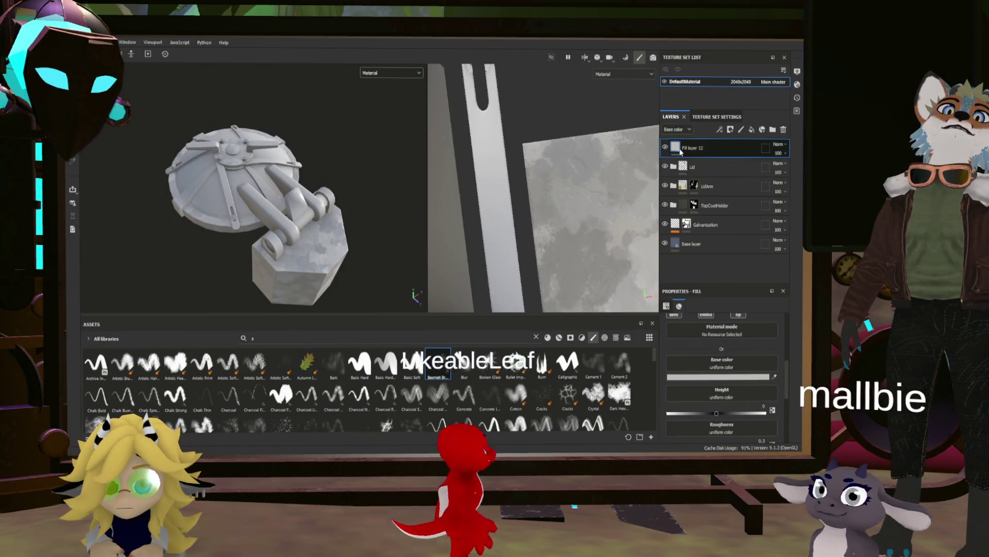
pyautogui.write('Dirt')
pyautogui.press('Return')
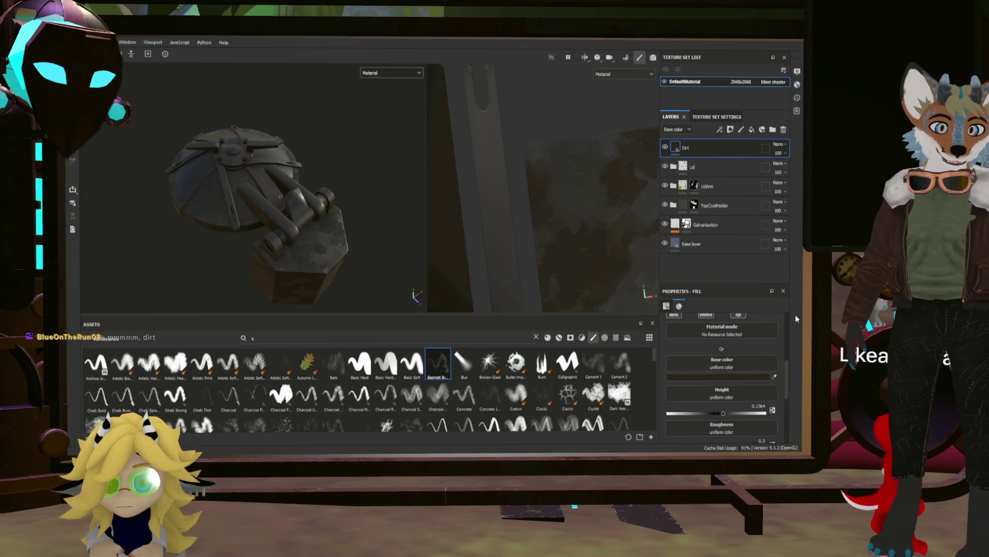
# Set the Dirt layer's roughness to 1 and metallic to about 0.39.
pyautogui.scroll(3, 737, 368)
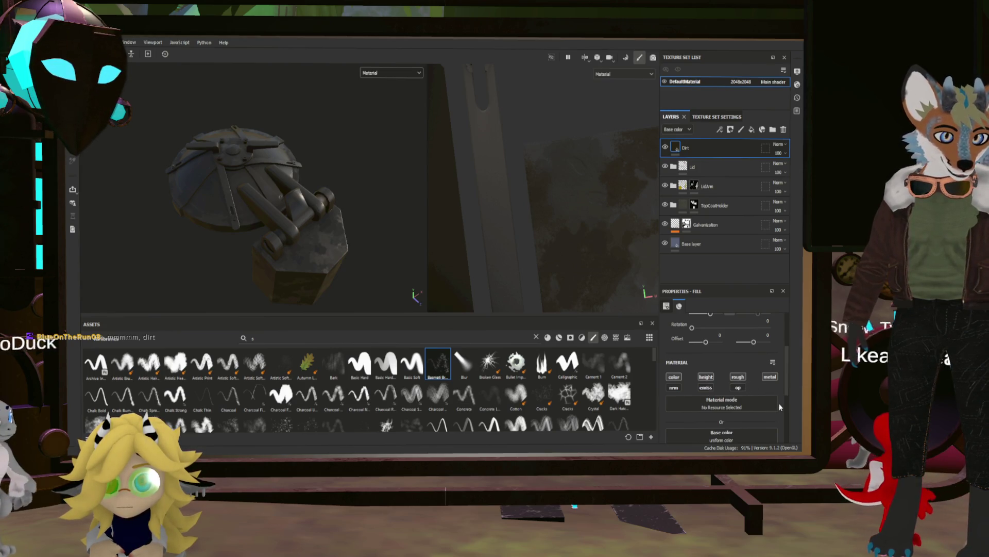
pyautogui.scroll(-4, 763, 394)
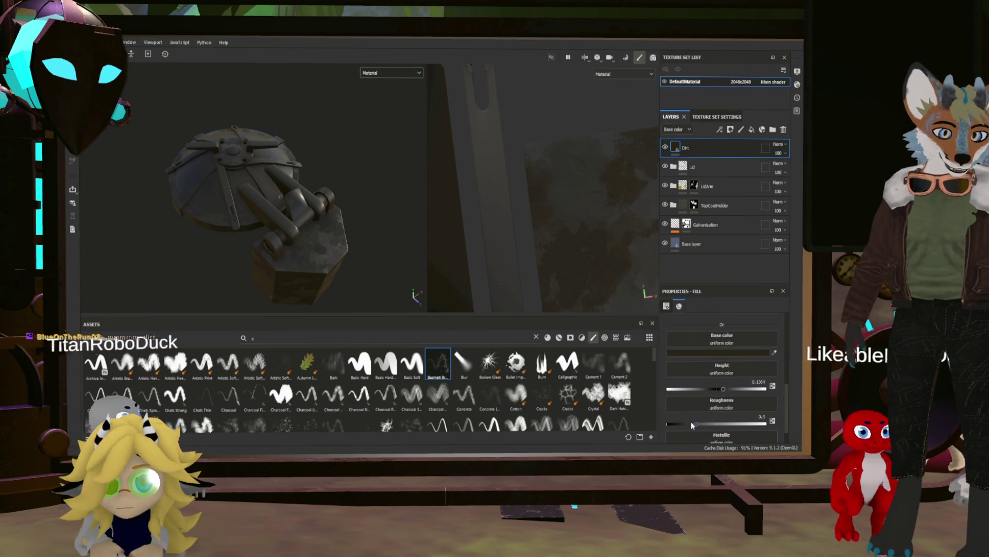
pyautogui.moveTo(698, 426); pyautogui.dragTo(766, 423)
pyautogui.scroll(-1, 672, 442)
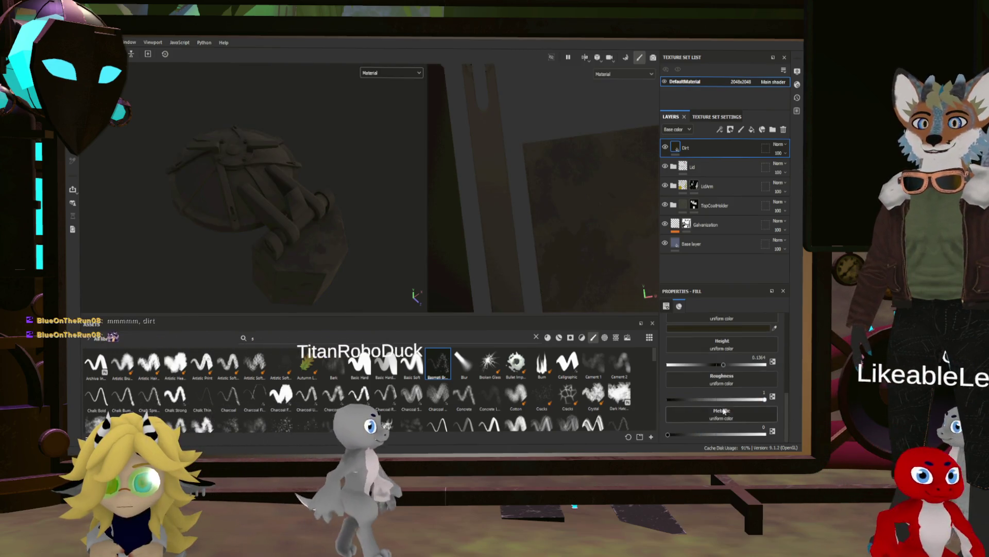
pyautogui.moveTo(668, 435); pyautogui.dragTo(706, 435)
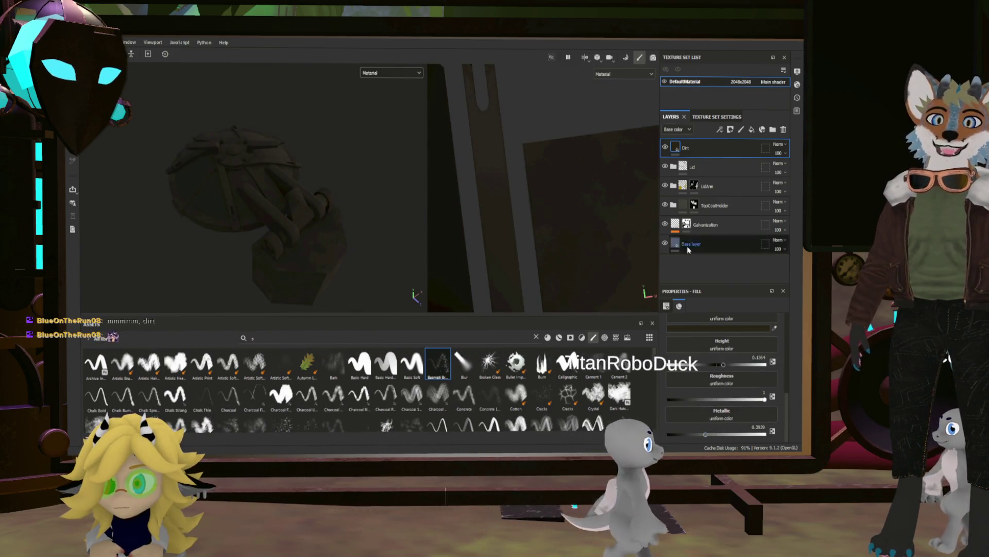
# Give the Dirt layer a black mask with a Dirt generator.
pyautogui.rightClick(679, 148)
pyautogui.click(706, 168)
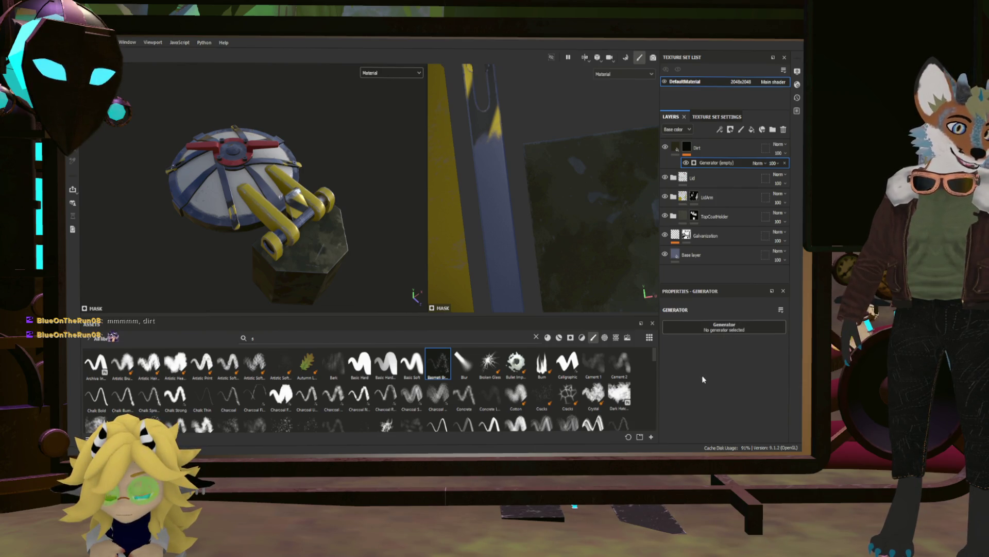
pyautogui.click(512, 341)
# Cut the Dirt generator's level to about 0.25, then raise it back to roughly 0.54.
pyautogui.scroll(3, 289, 211)
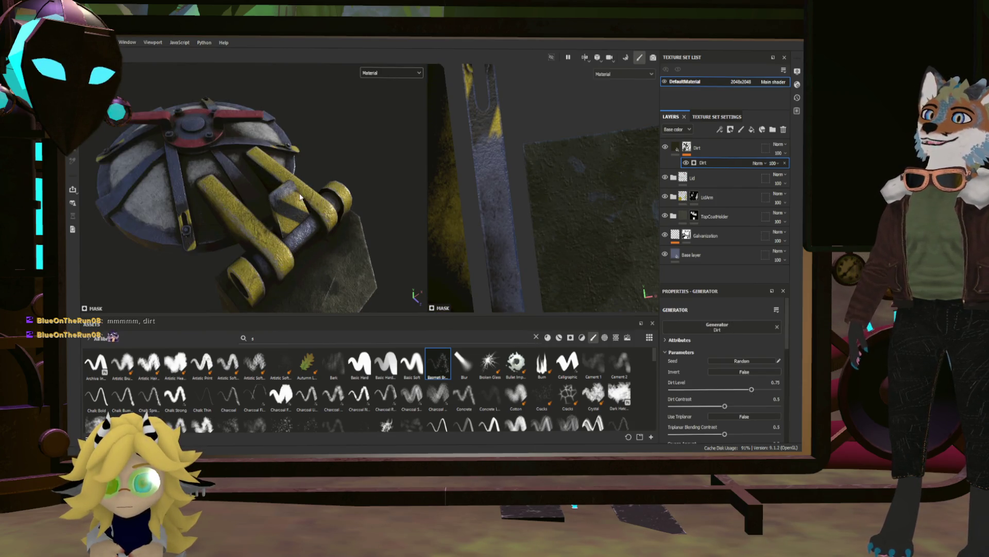
pyautogui.keyDown('alt'); pyautogui.moveTo(309, 216); pyautogui.dragTo(284, 206); pyautogui.keyUp('alt')
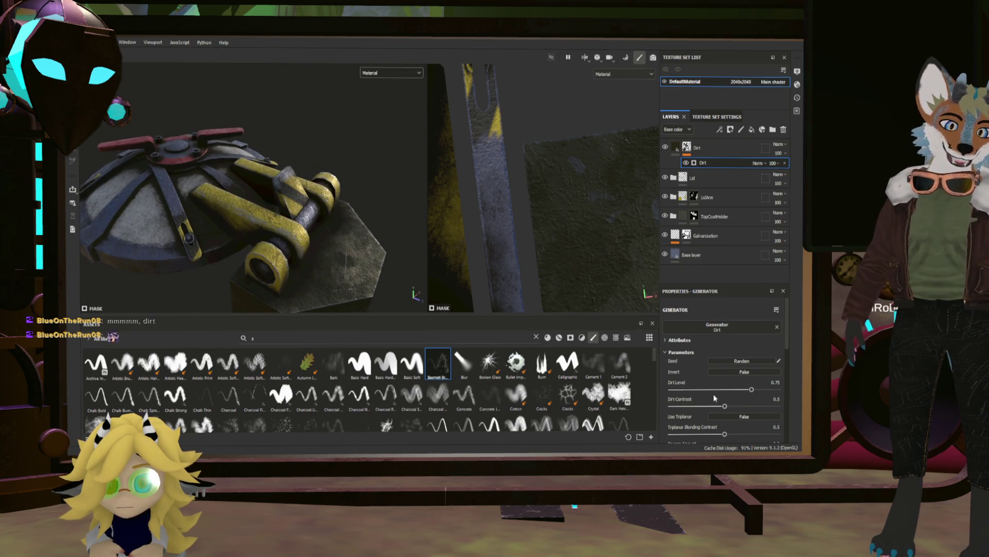
pyautogui.moveTo(750, 392); pyautogui.dragTo(698, 392)
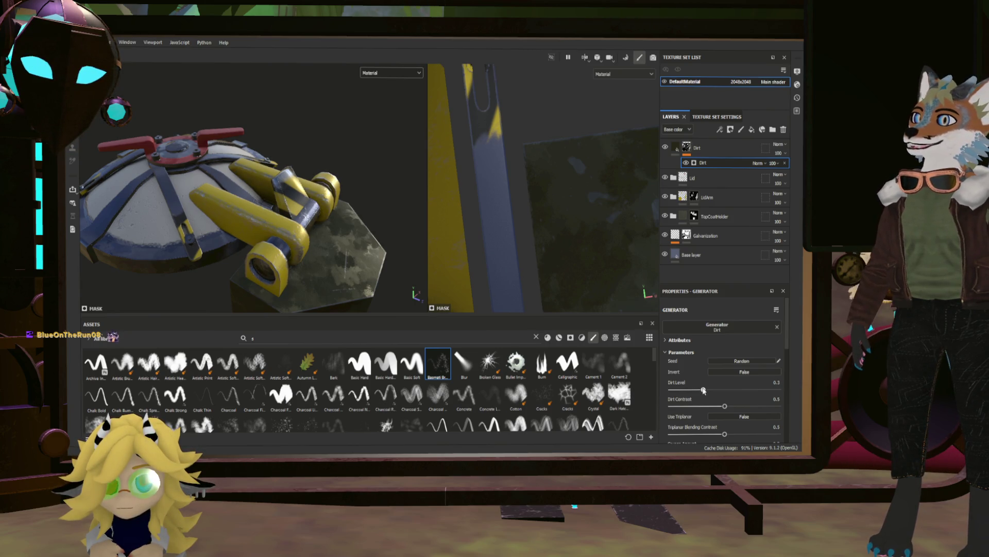
pyautogui.click(675, 147)
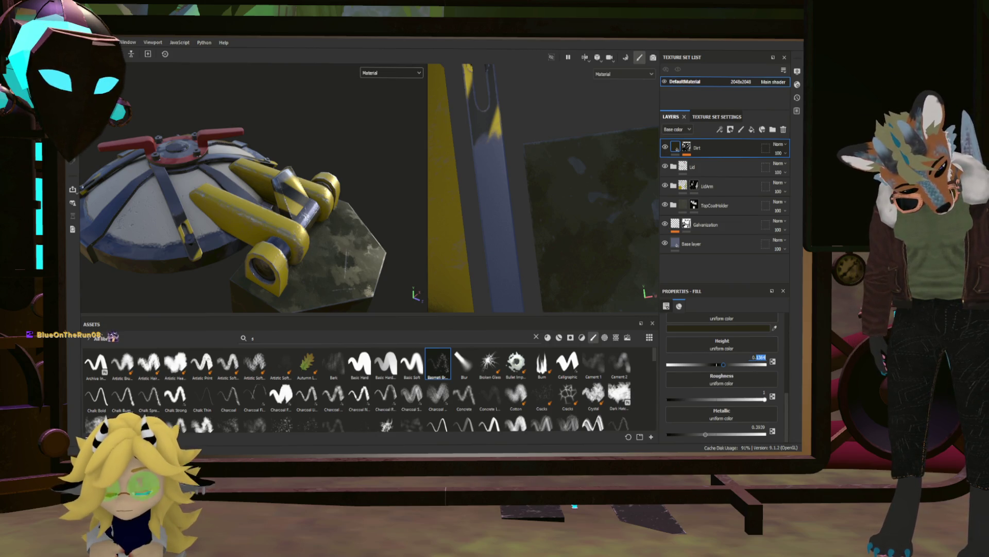
pyautogui.moveTo(429, 294)
pyautogui.keyDown('alt'); pyautogui.mouseDown()
pyautogui.moveTo(320, 250)
pyautogui.moveTo(356, 294)
pyautogui.moveTo(300, 231)
pyautogui.moveTo(342, 272)
pyautogui.moveTo(325, 285)
pyautogui.moveTo(335, 247)
pyautogui.mouseUp(); pyautogui.keyUp('alt')
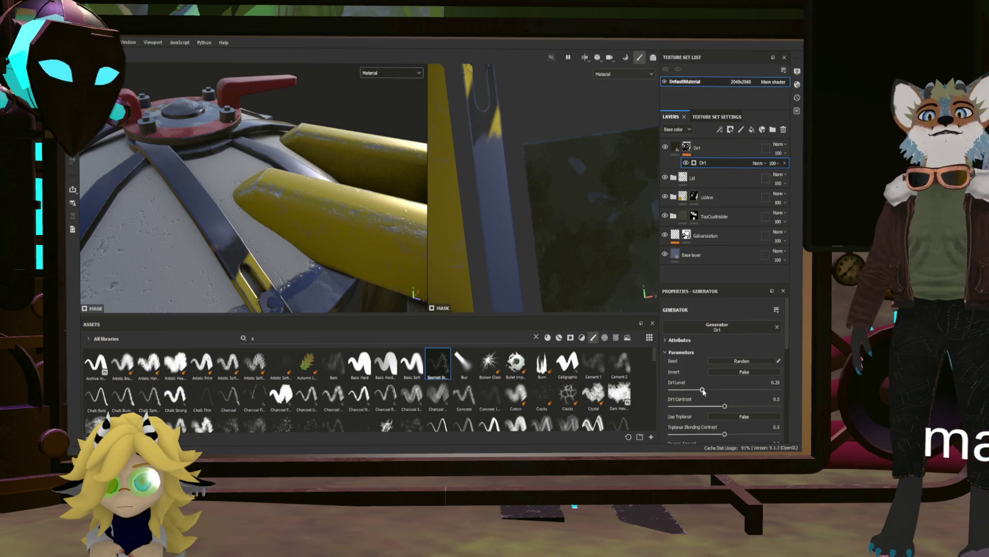
pyautogui.moveTo(711, 391); pyautogui.dragTo(716, 391)
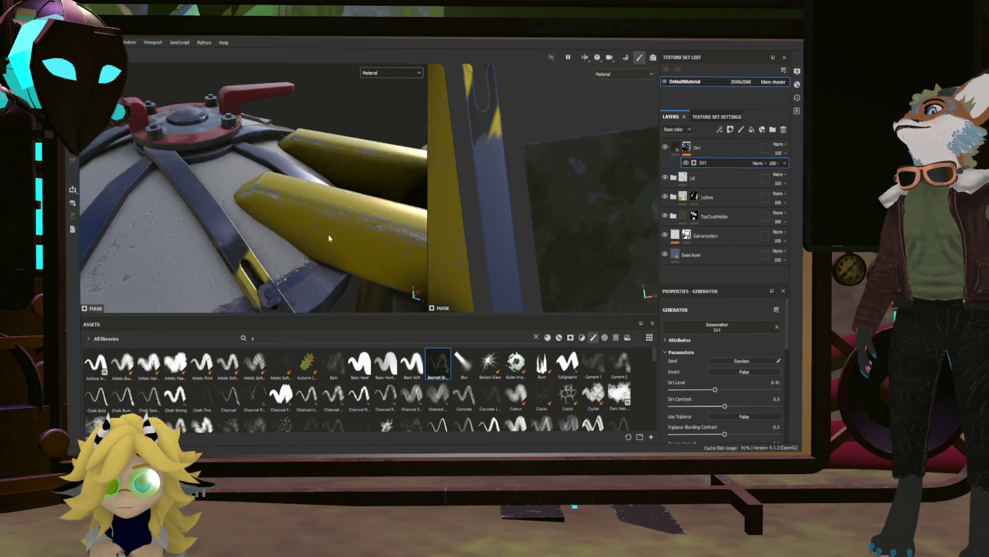
pyautogui.moveTo(330, 234)
pyautogui.keyDown('alt'); pyautogui.mouseDown()
pyautogui.moveTo(470, 242)
pyautogui.moveTo(510, 217)
pyautogui.moveTo(464, 256)
pyautogui.moveTo(405, 258)
pyautogui.mouseUp(); pyautogui.keyUp('alt')
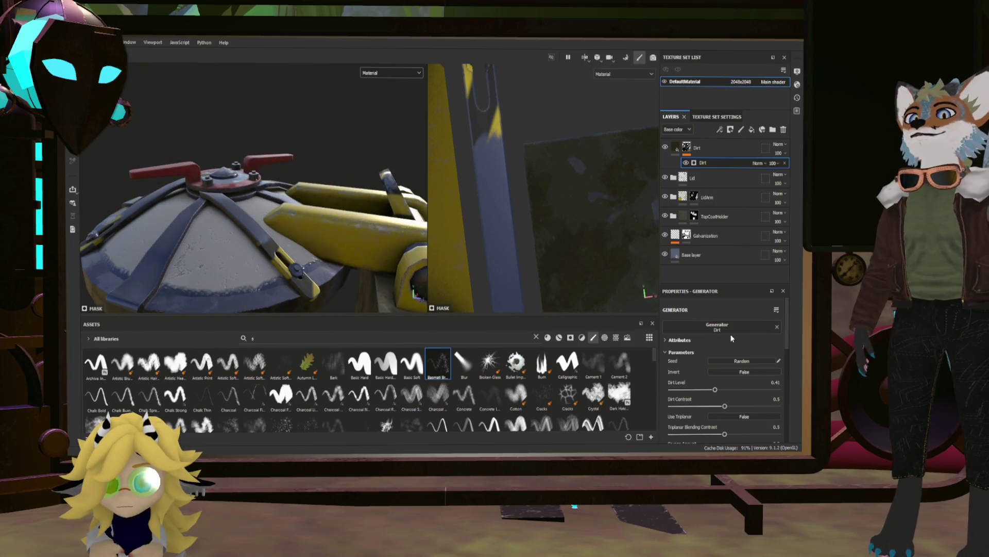
pyautogui.moveTo(716, 390); pyautogui.dragTo(730, 390)
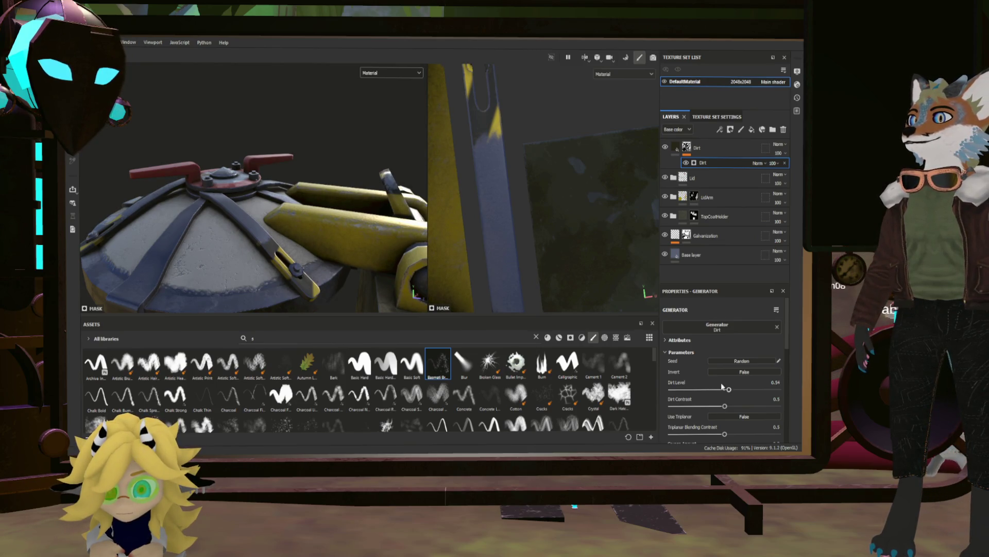
pyautogui.moveTo(402, 257)
pyautogui.keyDown('alt'); pyautogui.mouseDown()
pyautogui.moveTo(221, 214)
pyautogui.moveTo(255, 266)
pyautogui.moveTo(390, 192)
pyautogui.moveTo(364, 177)
pyautogui.moveTo(321, 214)
pyautogui.moveTo(298, 217)
pyautogui.moveTo(272, 190)
pyautogui.moveTo(288, 195)
pyautogui.mouseUp(); pyautogui.keyUp('alt')
pyautogui.scroll(5, 306, 226)
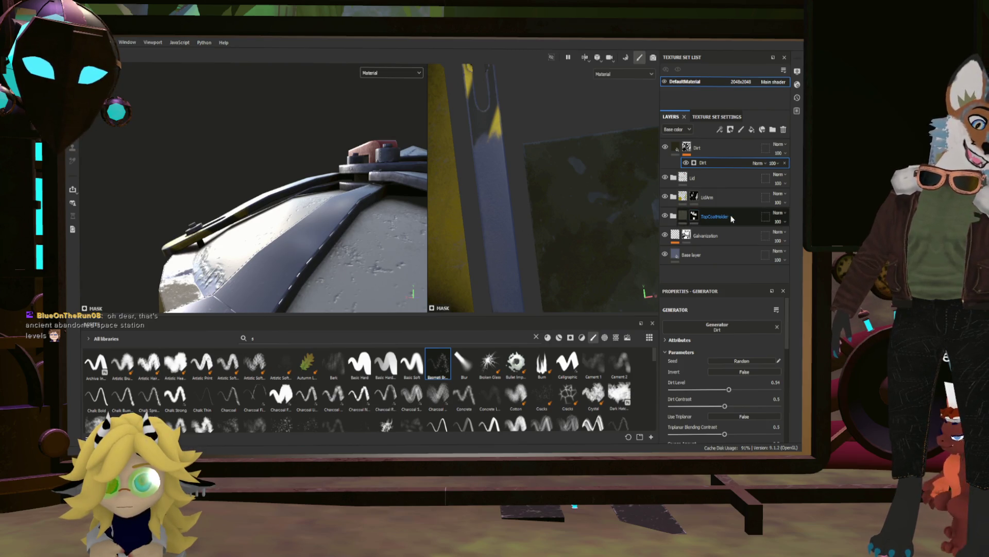
pyautogui.click(711, 250)
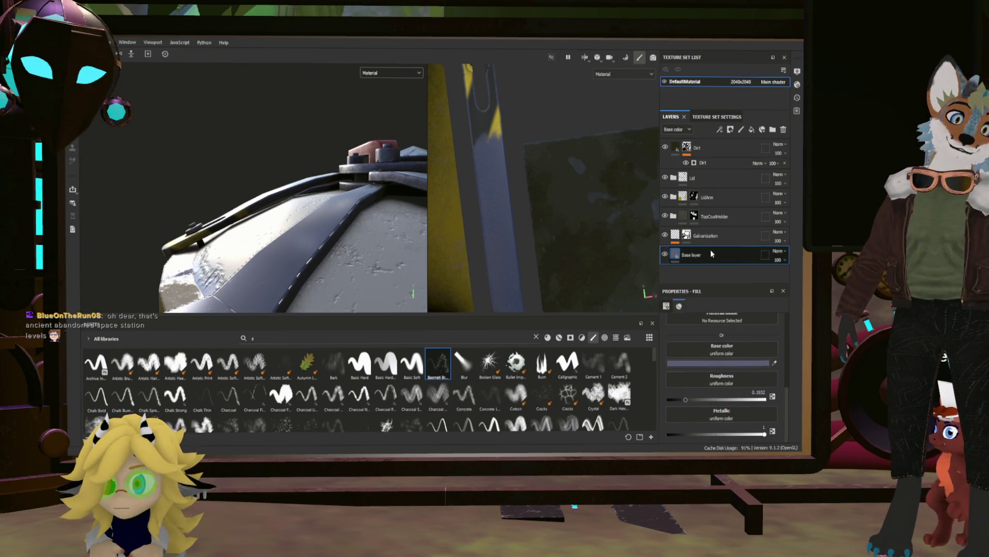
# Add a fill layer above Base with colour off, roughness about 0.56, and a black mask.
pyautogui.scroll(3, 721, 340)
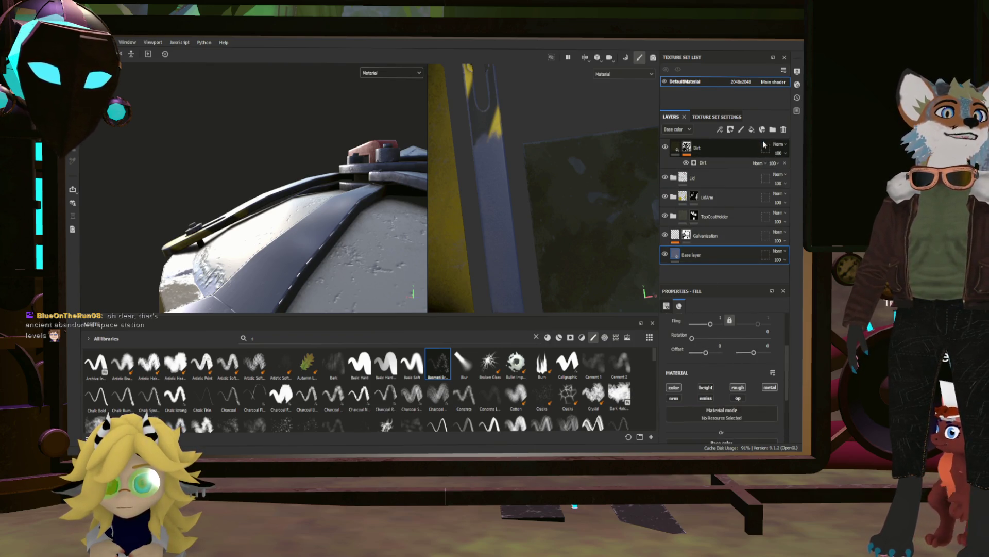
pyautogui.click(752, 129)
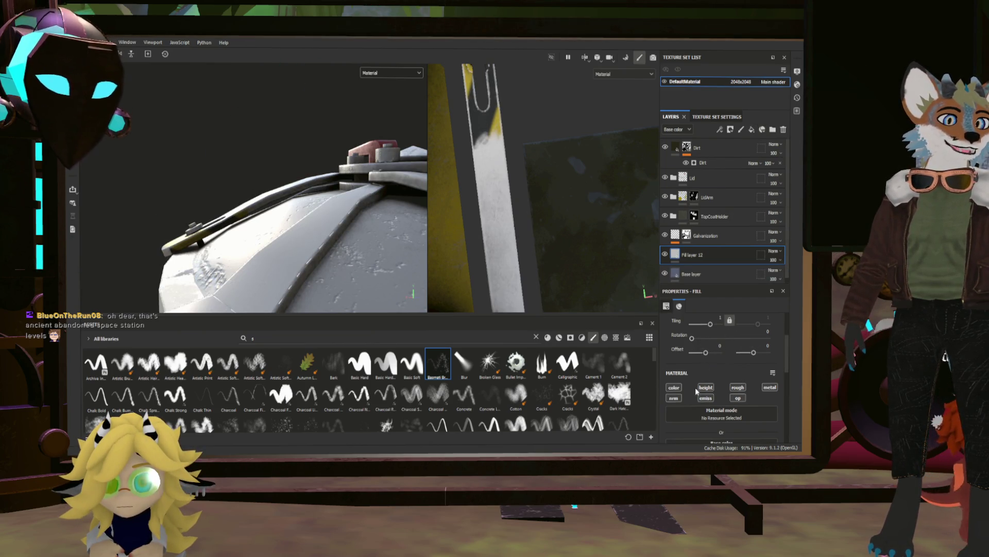
pyautogui.click(673, 389)
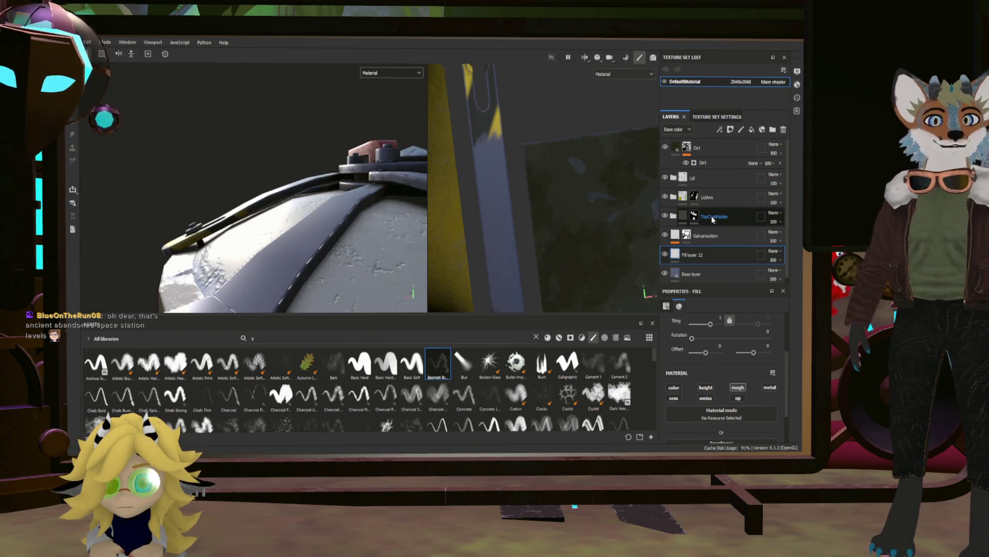
pyautogui.scroll(-2, 716, 402)
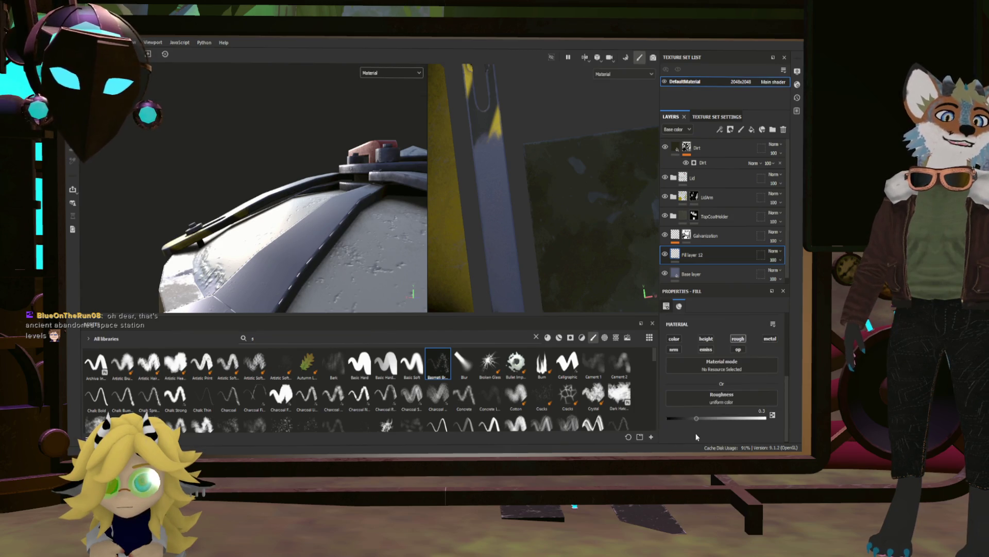
pyautogui.moveTo(696, 418)
pyautogui.mouseDown()
pyautogui.moveTo(744, 422)
pyautogui.moveTo(722, 419)
pyautogui.mouseUp()
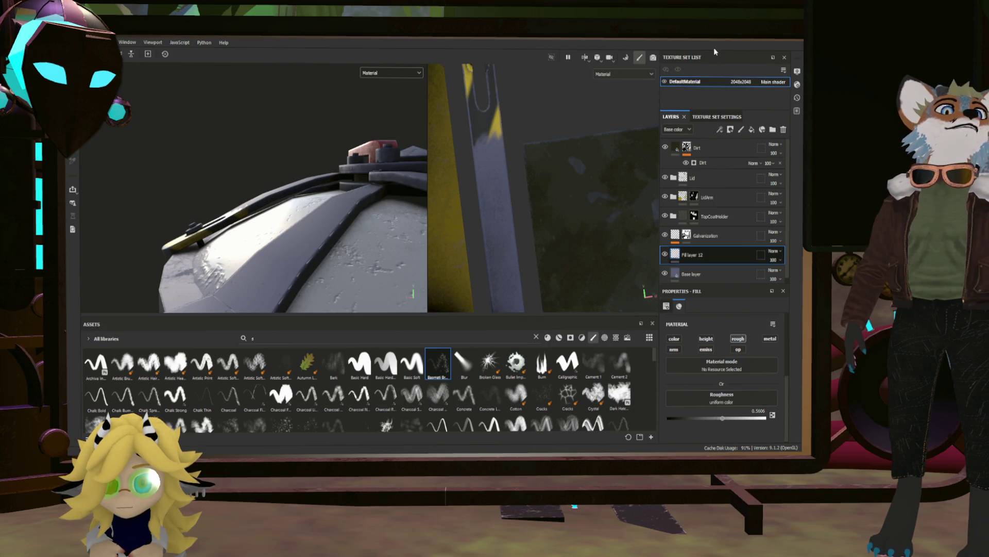
pyautogui.click(730, 130)
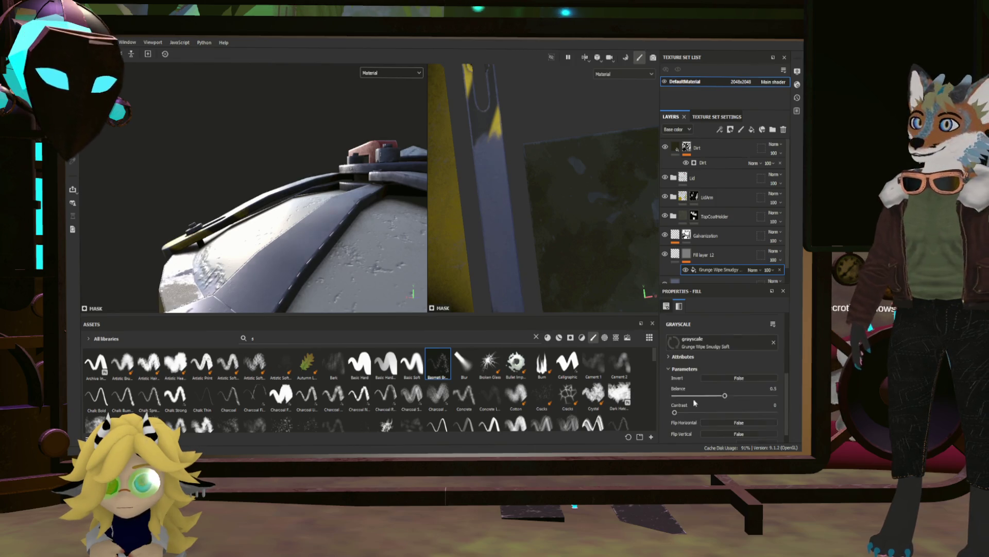
# Use Grunge Wipe Smudgy Soft as the mask pattern with tiling about 9.87.
pyautogui.moveTo(330, 247)
pyautogui.keyDown('alt'); pyautogui.mouseDown()
pyautogui.moveTo(399, 266)
pyautogui.moveTo(422, 251)
pyautogui.mouseUp(); pyautogui.keyUp('alt')
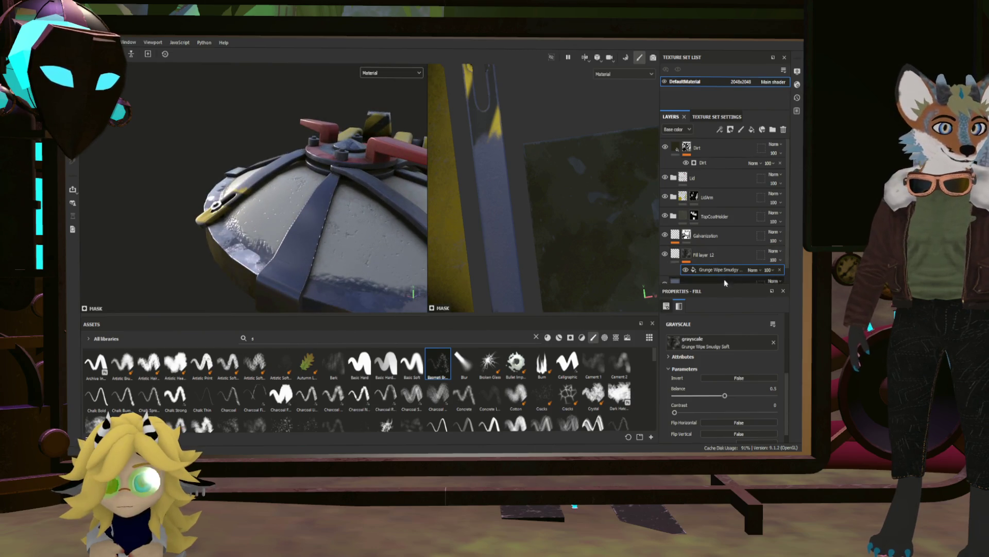
pyautogui.scroll(-1, 706, 406)
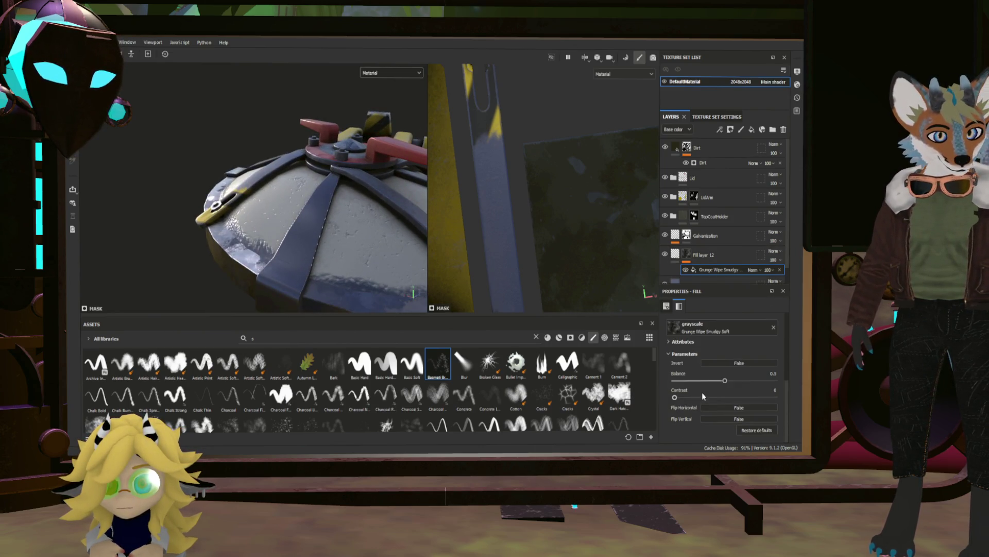
pyautogui.scroll(2, 700, 385)
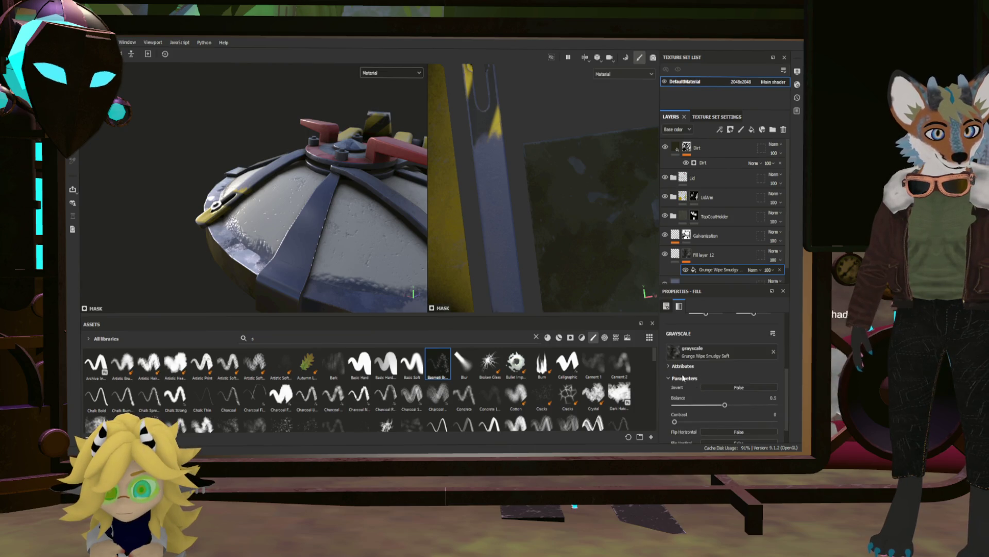
pyautogui.scroll(-2, 679, 377)
pyautogui.scroll(5, 679, 376)
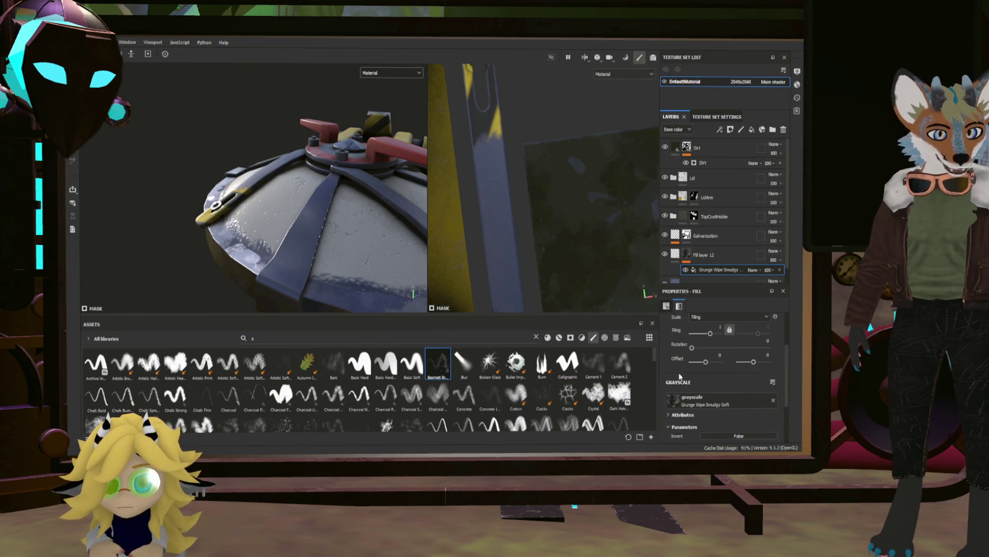
pyautogui.scroll(1, 690, 376)
pyautogui.scroll(-1, 688, 391)
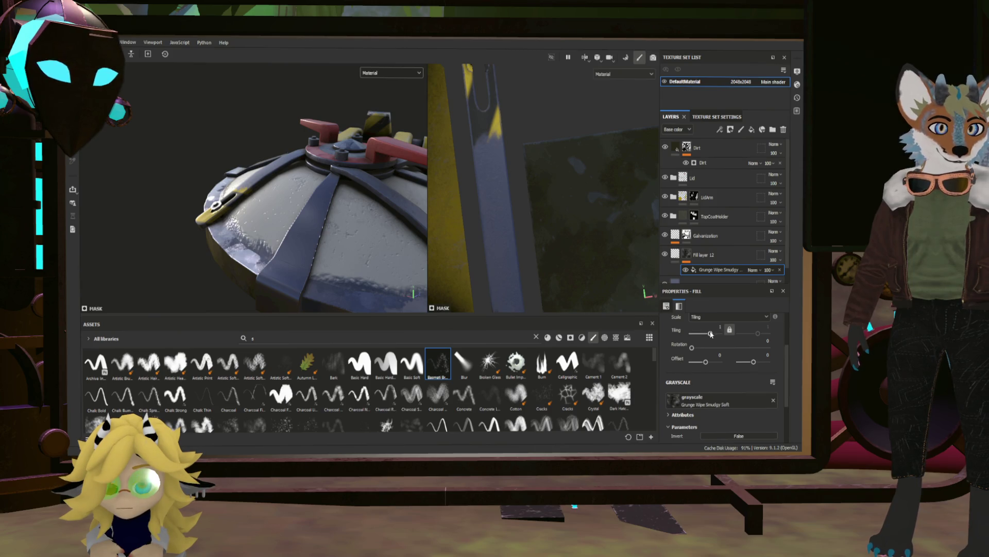
pyautogui.moveTo(719, 335); pyautogui.dragTo(715, 337)
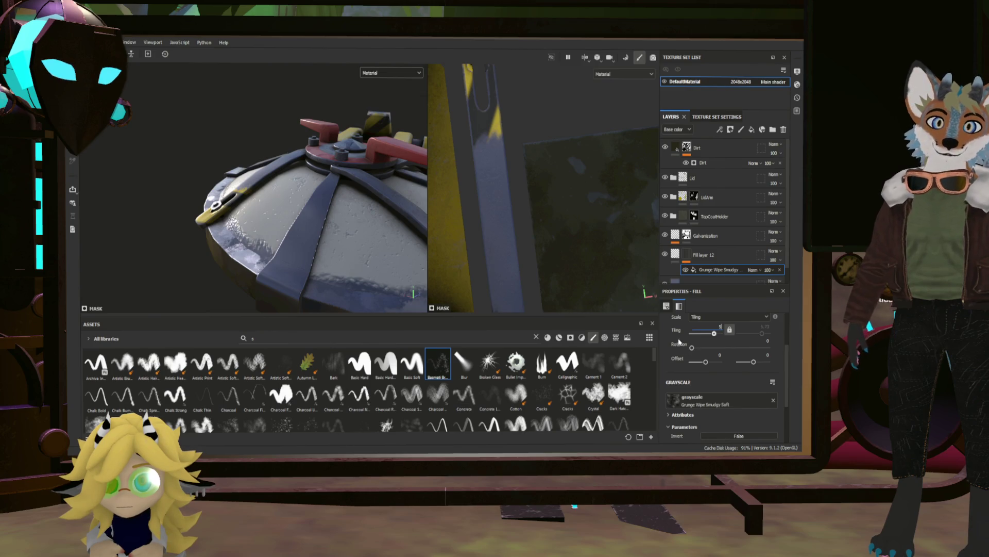
# Lower Fill layer 12's roughness to about 0.64, then select its mask.
pyautogui.click(675, 253)
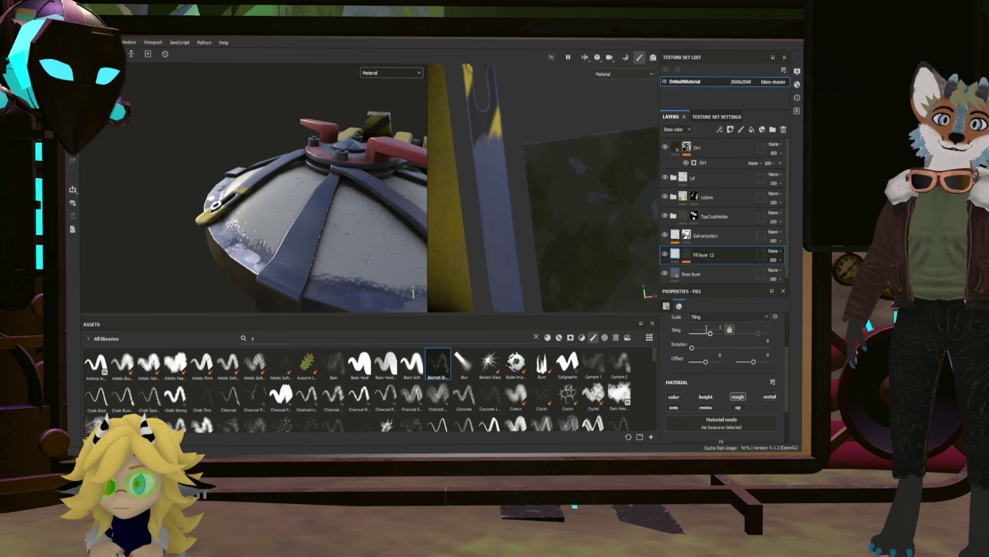
pyautogui.scroll(-2, 738, 405)
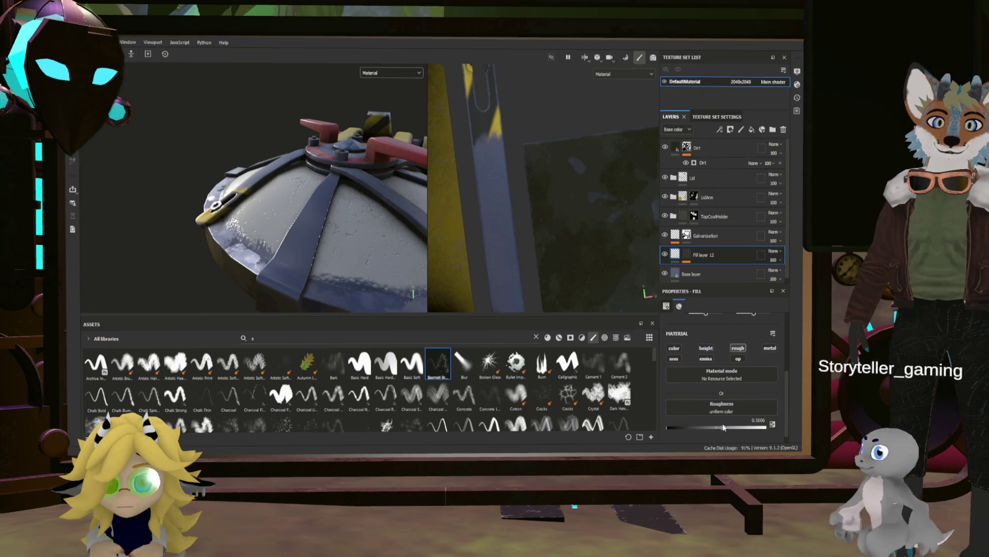
pyautogui.moveTo(738, 425); pyautogui.dragTo(641, 421)
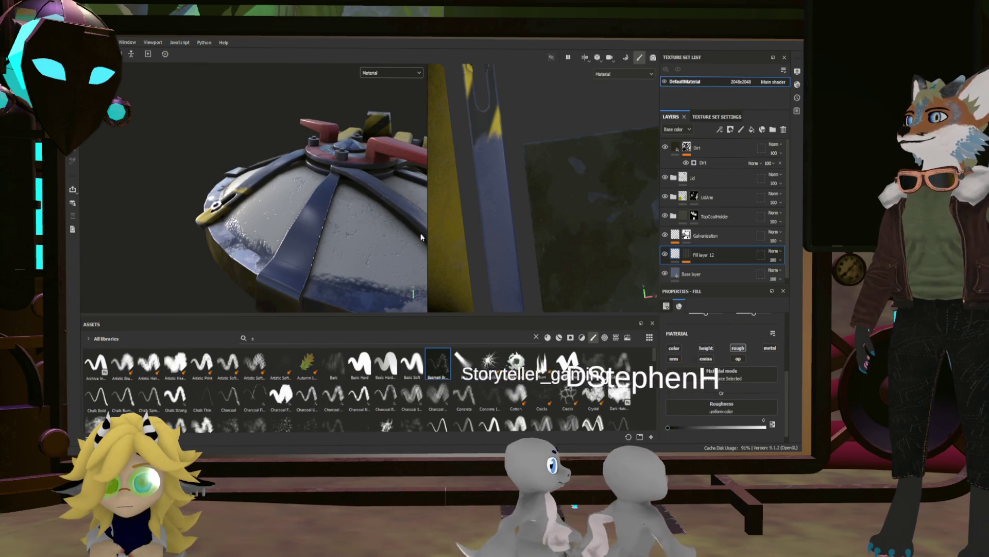
pyautogui.scroll(3, 340, 210)
pyautogui.moveTo(339, 211)
pyautogui.keyDown('alt'); pyautogui.mouseDown()
pyautogui.moveTo(278, 172)
pyautogui.moveTo(299, 185)
pyautogui.moveTo(326, 179)
pyautogui.moveTo(283, 205)
pyautogui.mouseUp(); pyautogui.keyUp('alt')
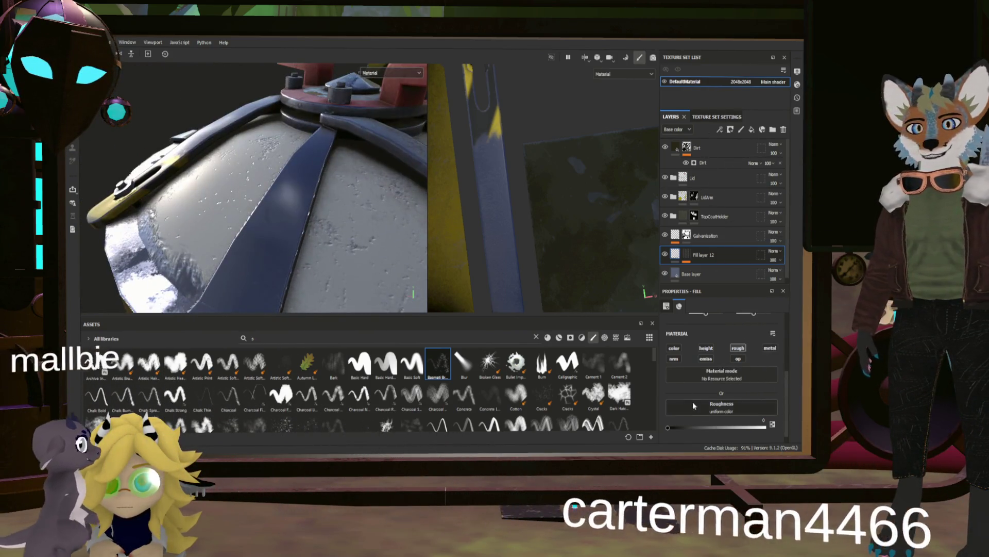
pyautogui.click(734, 430)
pyautogui.click(688, 255)
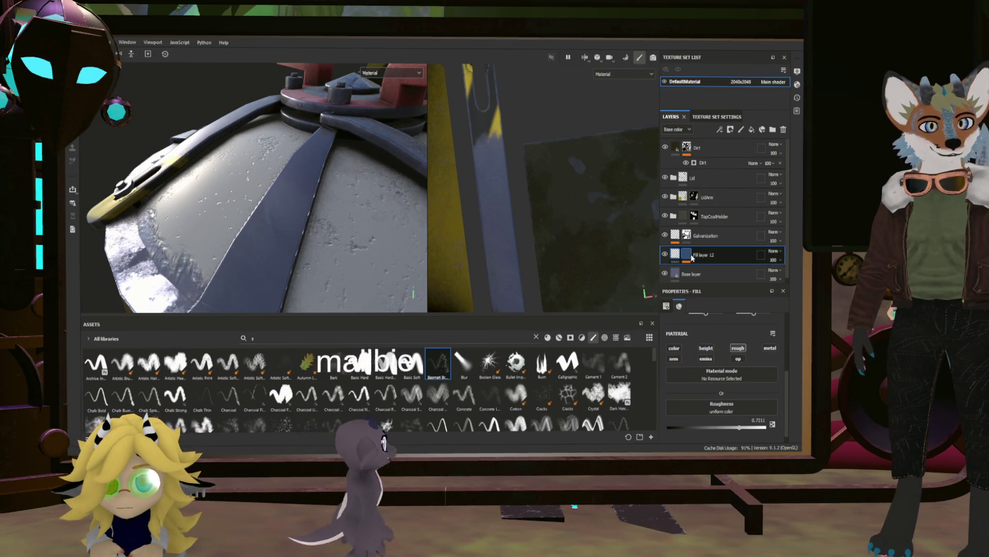
pyautogui.click(720, 129)
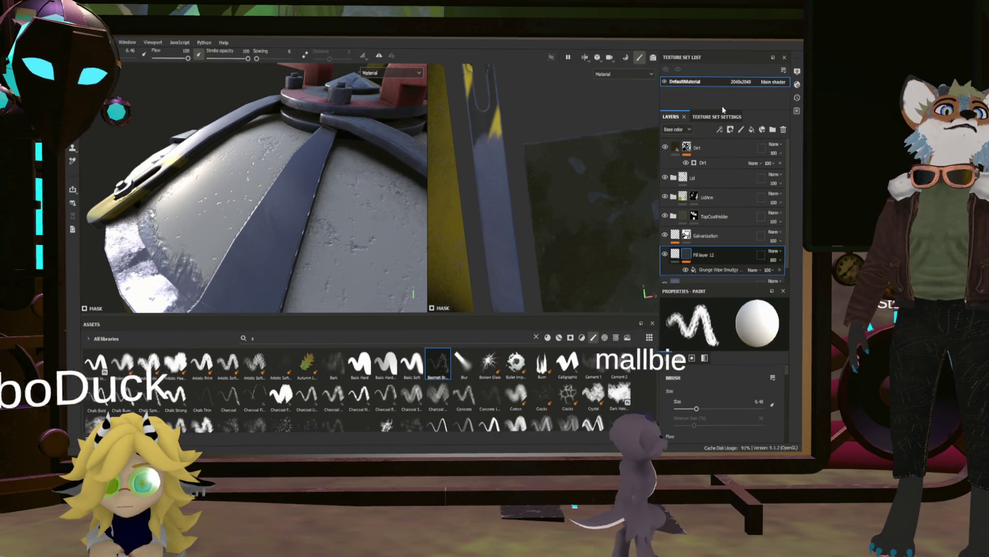
# Add a Levels effect to the mask and raise the Grunge Wipe Smudgy contrast to about 0.38.
pyautogui.click(722, 106)
pyautogui.keyDown('alt'); pyautogui.moveTo(311, 234); pyautogui.dragTo(283, 161); pyautogui.keyUp('alt')
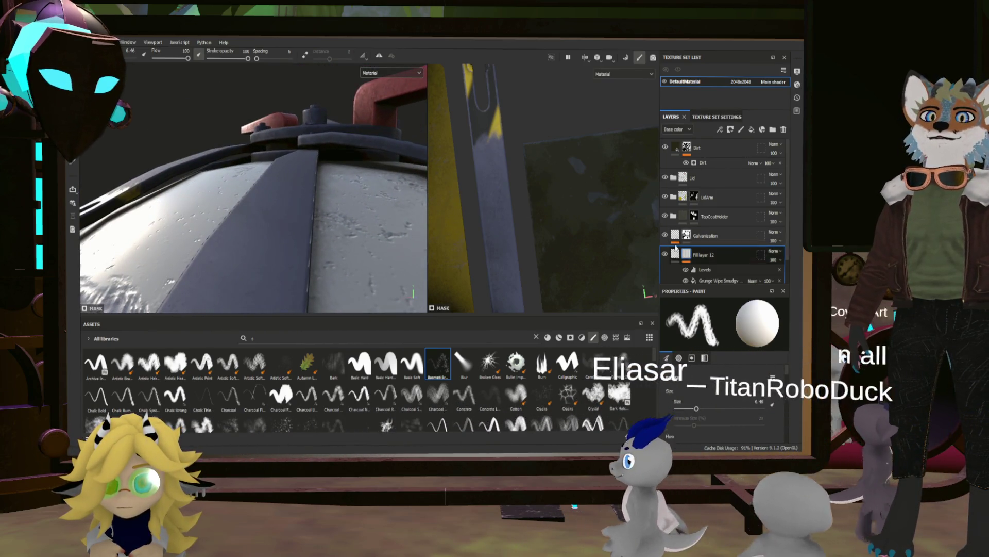
pyautogui.click(707, 280)
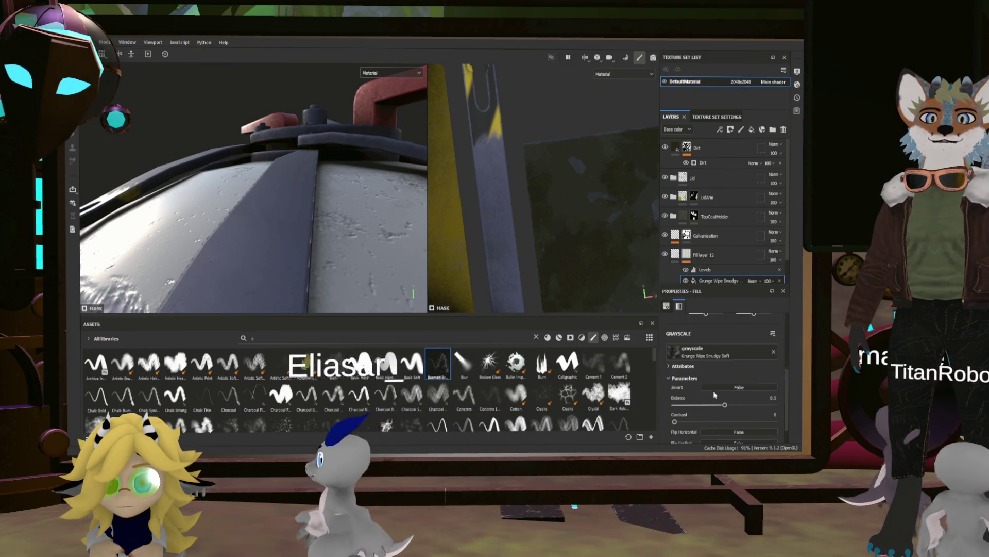
pyautogui.moveTo(680, 423); pyautogui.dragTo(712, 420)
# Invert the grunge mask and inspect the dome lid and red valve base.
pyautogui.moveTo(281, 175)
pyautogui.keyDown('alt'); pyautogui.mouseDown()
pyautogui.moveTo(304, 215)
pyautogui.moveTo(327, 216)
pyautogui.mouseUp(); pyautogui.keyUp('alt')
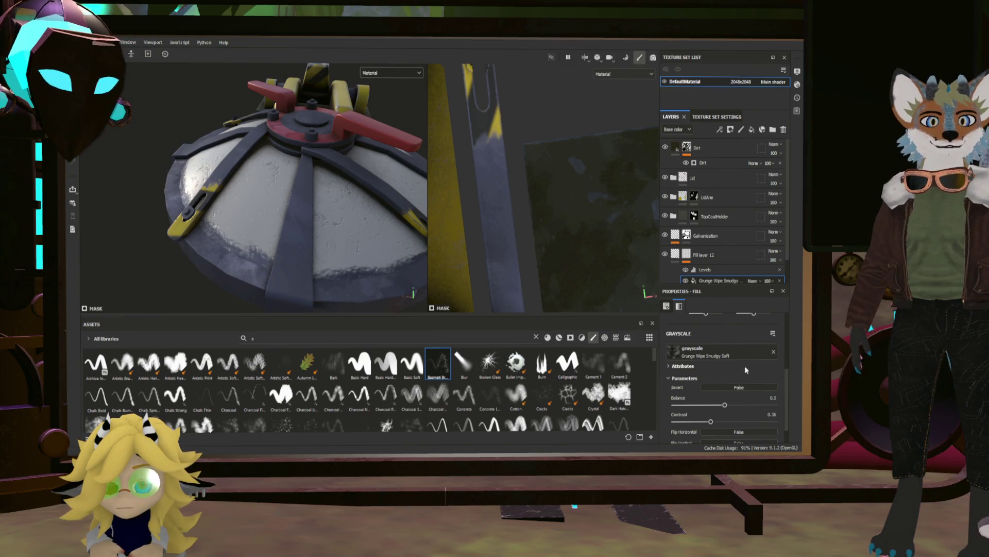
pyautogui.click(740, 387)
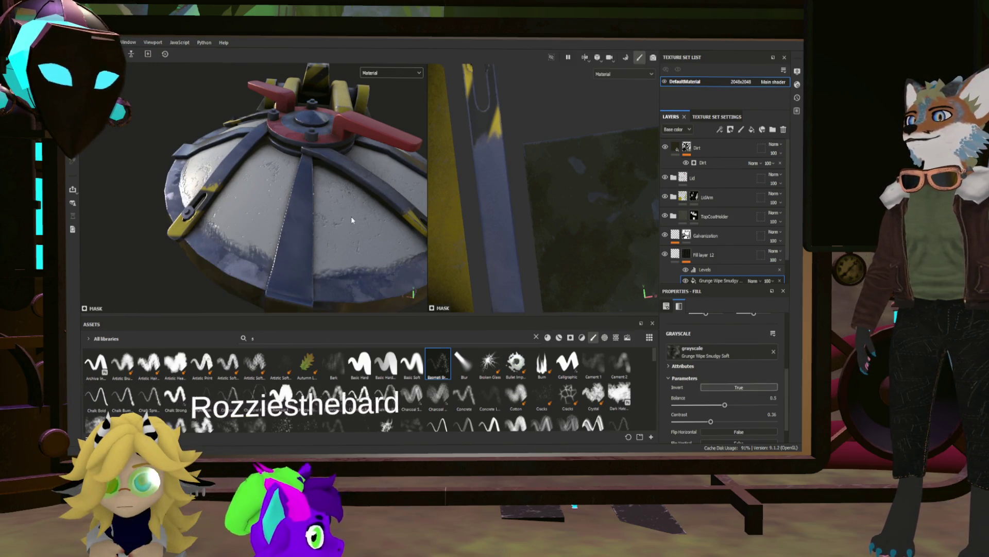
pyautogui.moveTo(354, 220)
pyautogui.keyDown('alt'); pyautogui.mouseDown()
pyautogui.moveTo(260, 214)
pyautogui.moveTo(416, 199)
pyautogui.moveTo(361, 216)
pyautogui.mouseUp(); pyautogui.keyUp('alt')
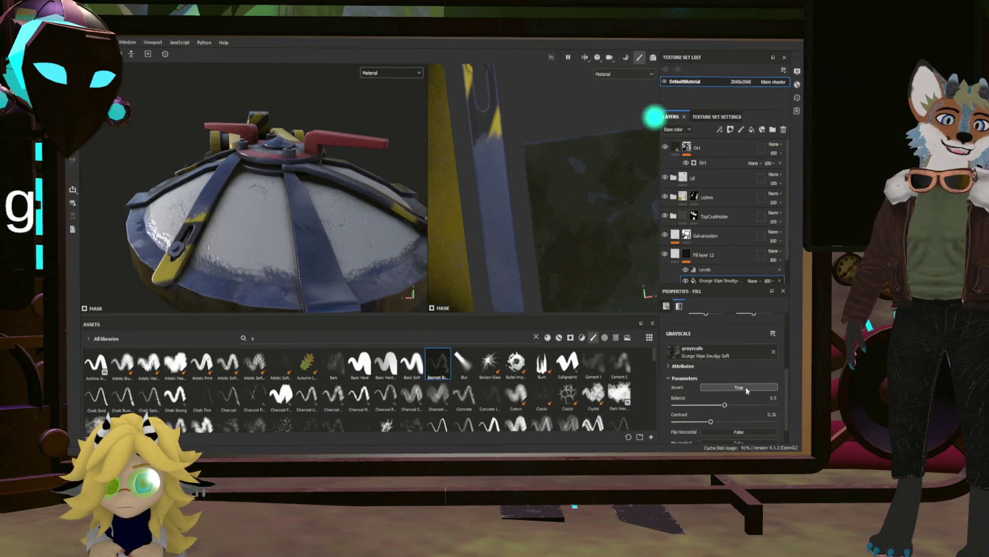
pyautogui.scroll(3, 288, 233)
pyautogui.moveTo(288, 233)
pyautogui.keyDown('alt'); pyautogui.mouseDown()
pyautogui.moveTo(450, 222)
pyautogui.moveTo(248, 194)
pyautogui.mouseUp(); pyautogui.keyUp('alt')
pyautogui.scroll(-10, 248, 194)
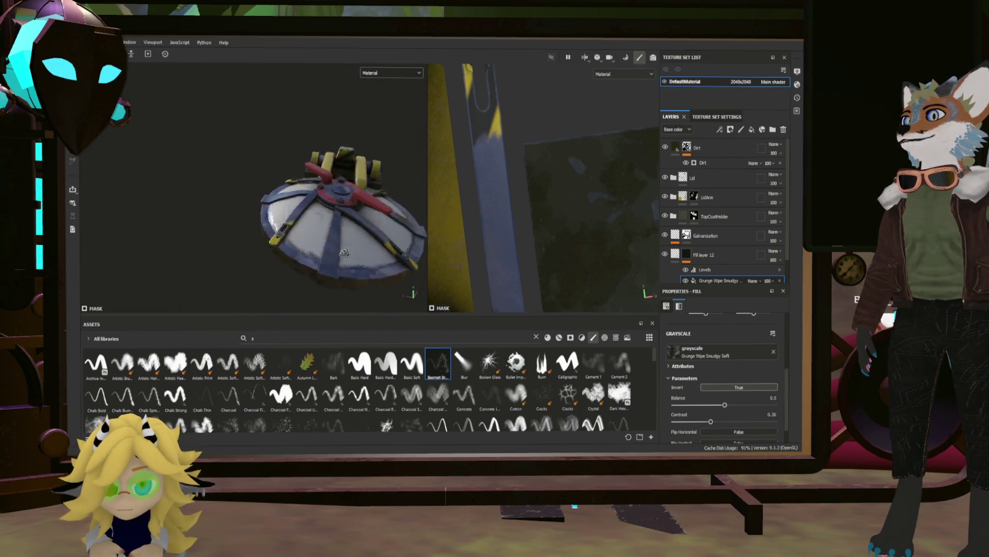
pyautogui.moveTo(289, 222)
pyautogui.keyDown('alt'); pyautogui.mouseDown()
pyautogui.moveTo(244, 237)
pyautogui.moveTo(364, 225)
pyautogui.mouseUp(); pyautogui.keyUp('alt')
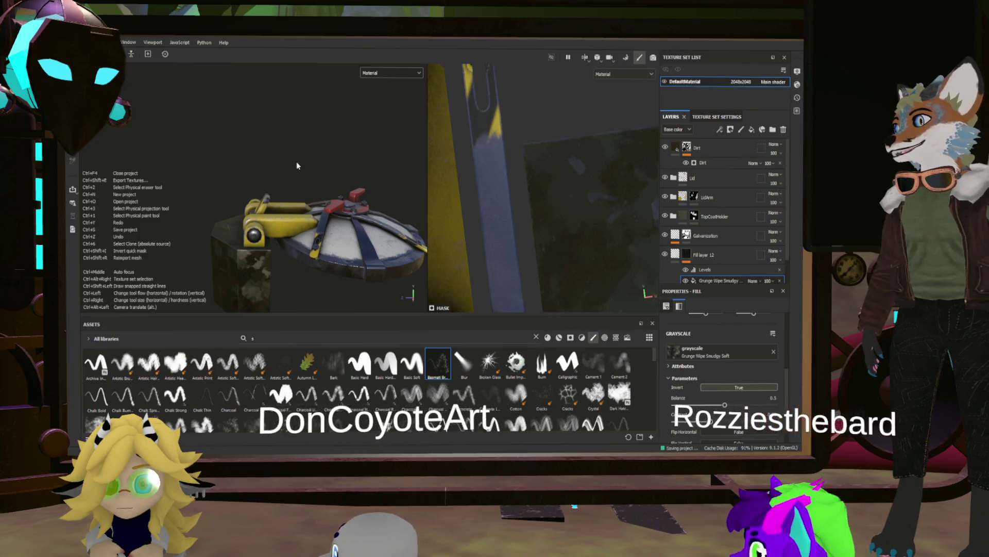
pyautogui.scroll(-2, 722, 217)
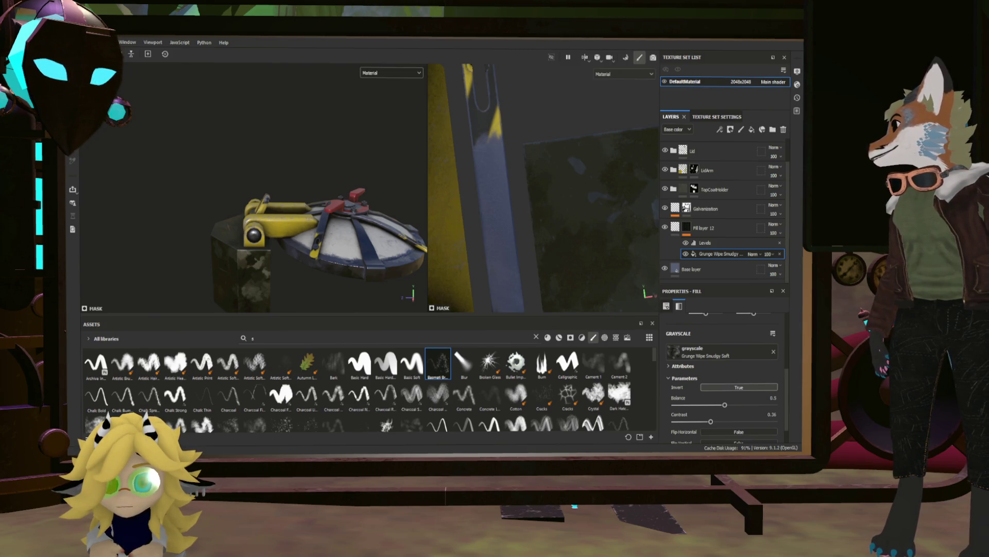
pyautogui.hotkey('alt', 'Tab')
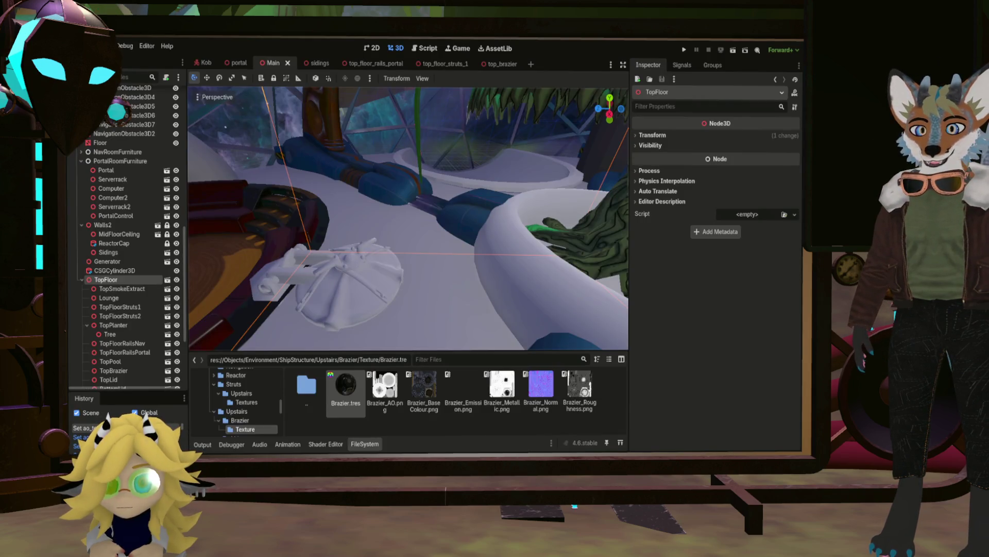
# Navigate the FileSystem from Brazier up to Upstairs/Lid and into its new Textures folder.
pyautogui.doubleClick(295, 382)
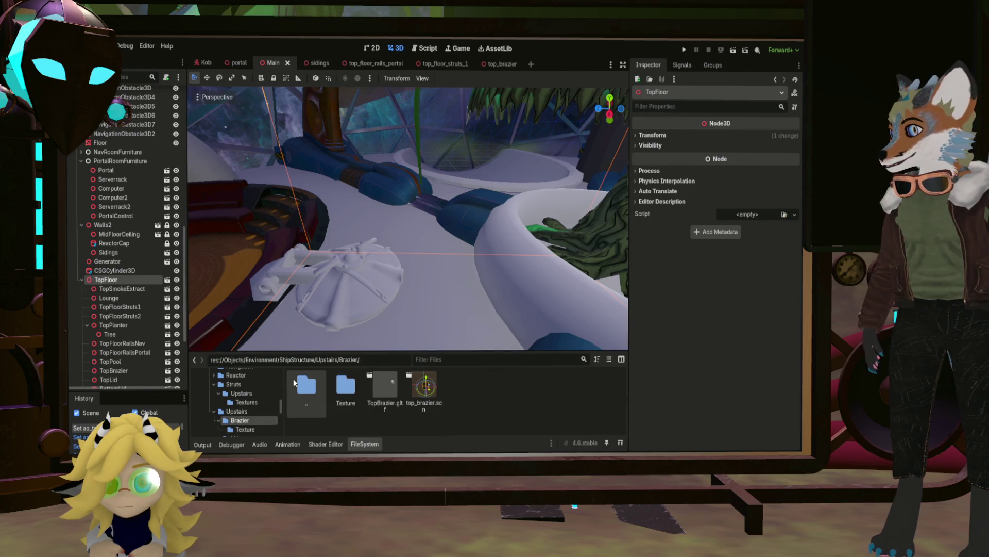
pyautogui.doubleClick(316, 387)
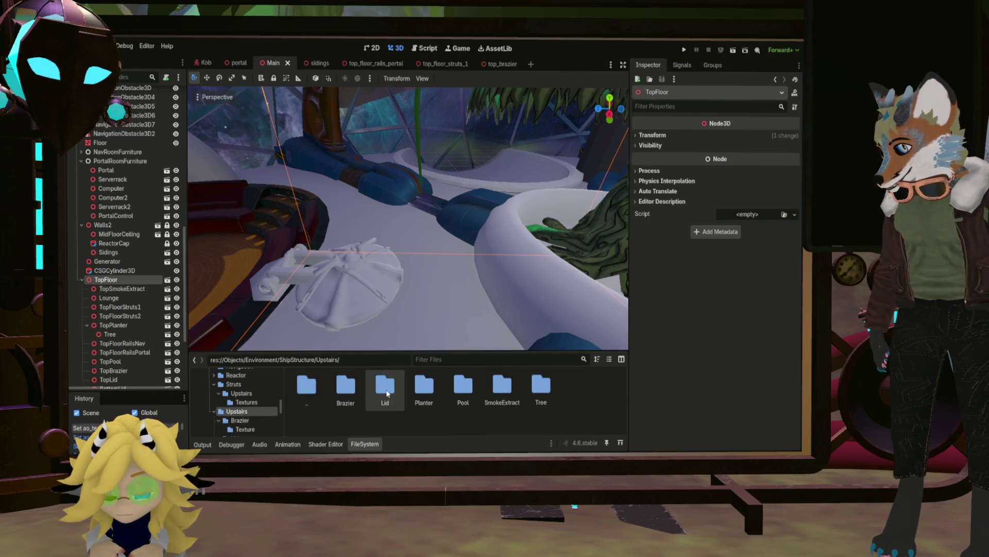
pyautogui.doubleClick(384, 390)
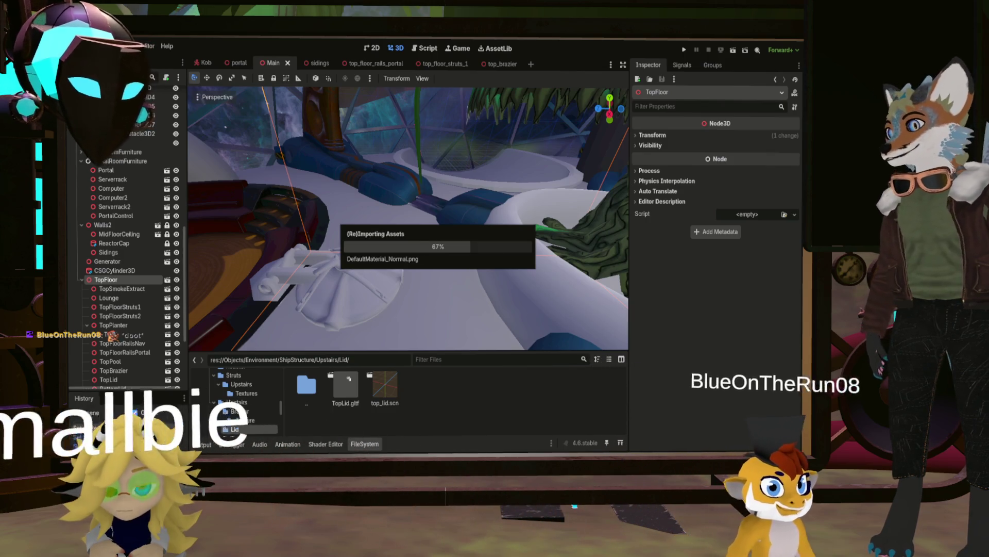
pyautogui.doubleClick(346, 383)
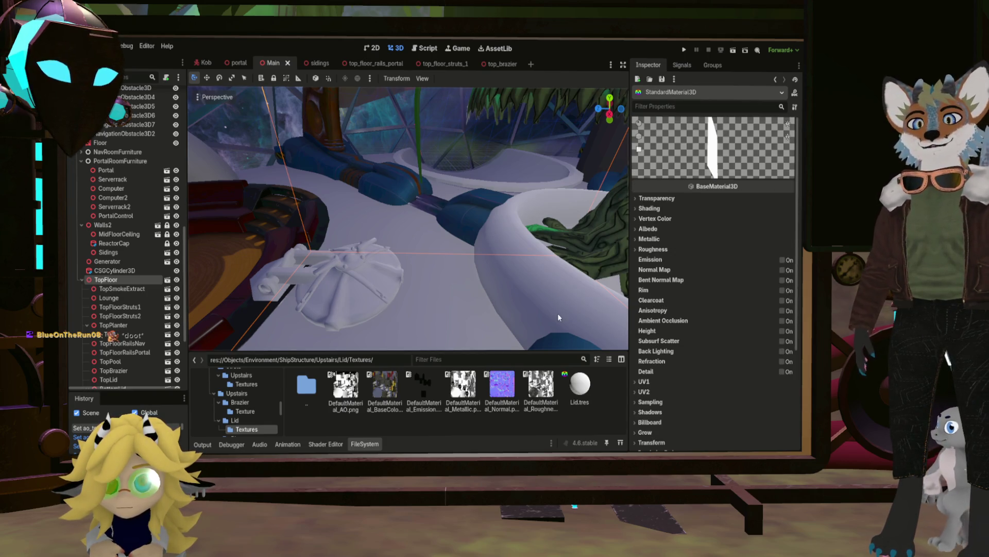
# Assign the BaseColor map as the material's albedo texture.
pyautogui.click(651, 219)
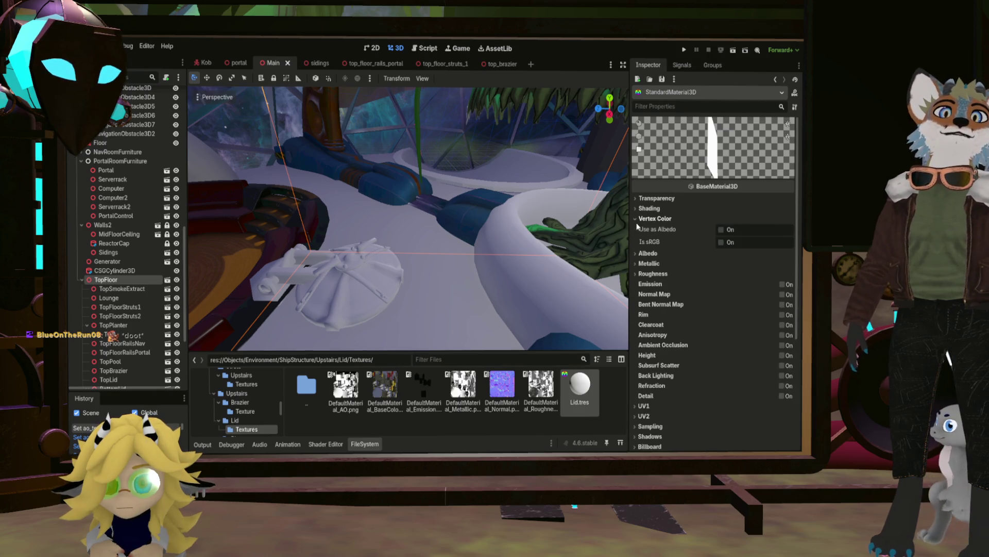
pyautogui.click(650, 218)
pyautogui.click(647, 229)
pyautogui.moveTo(385, 387)
pyautogui.mouseDown()
pyautogui.moveTo(567, 381)
pyautogui.moveTo(742, 245)
pyautogui.mouseUp()
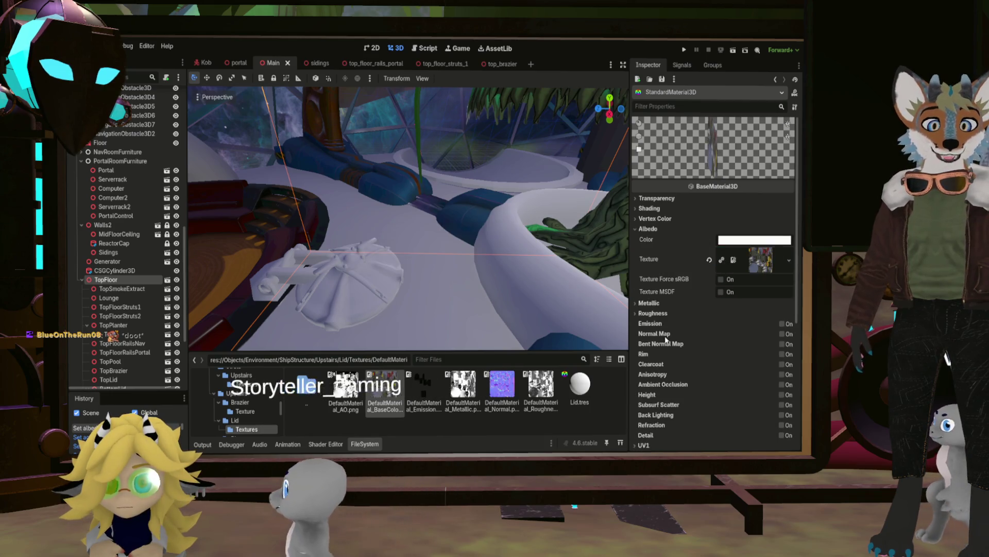
# Assign the Metallic and Roughness maps to their material texture slots.
pyautogui.click(641, 305)
pyautogui.click(463, 389)
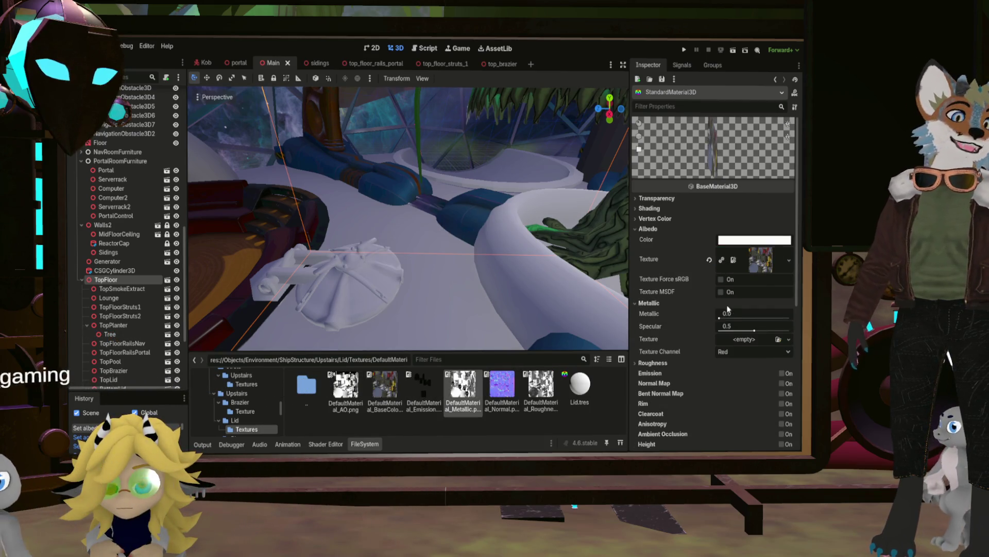
pyautogui.moveTo(731, 300); pyautogui.dragTo(753, 340)
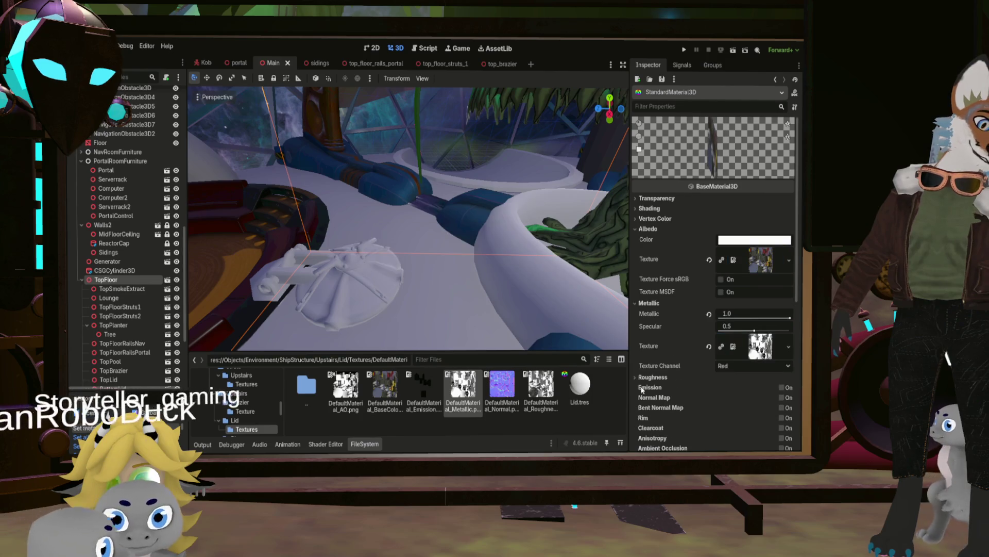
pyautogui.click(669, 377)
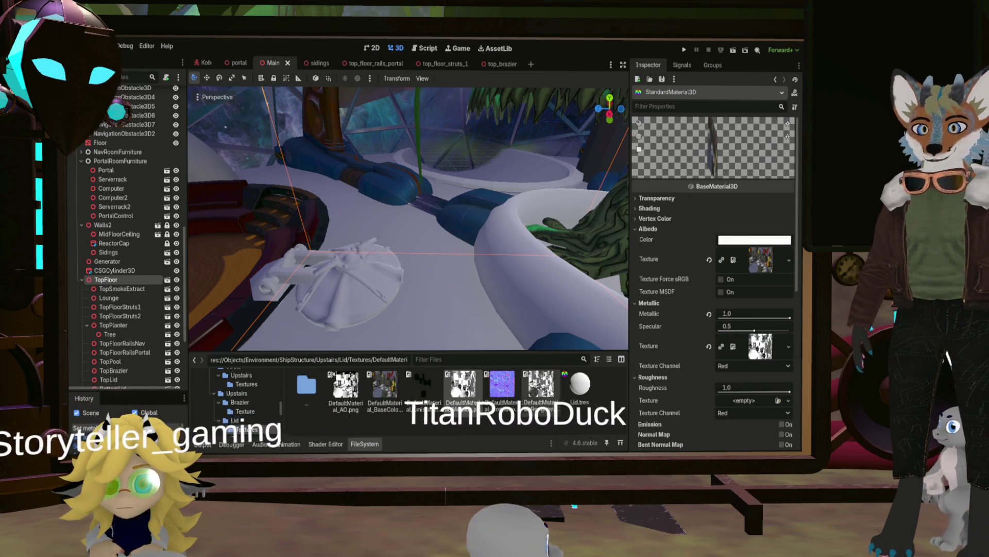
pyautogui.moveTo(540, 387); pyautogui.dragTo(760, 407)
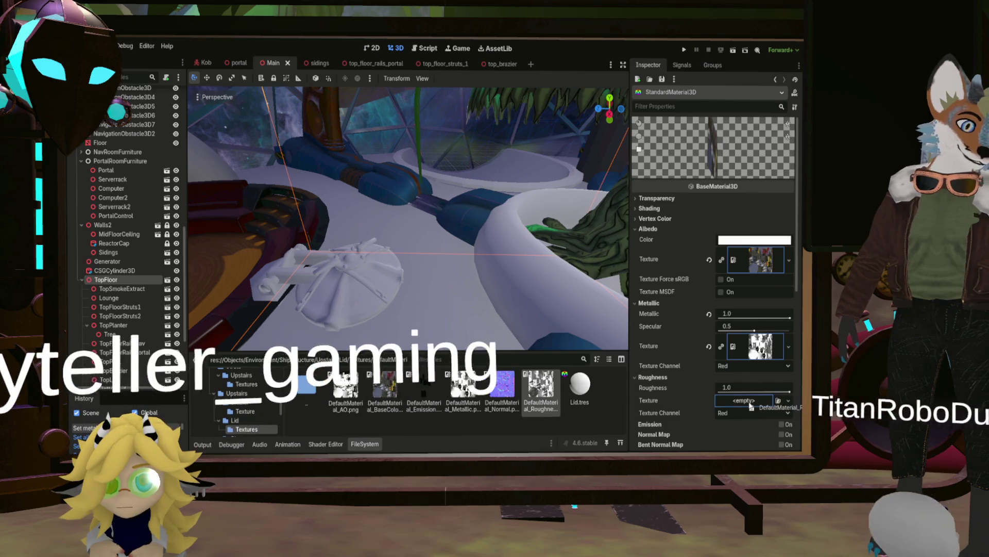
# Enable normal mapping and assign DefaultMaterial_Normal as the Normal Map texture.
pyautogui.scroll(-5, 646, 335)
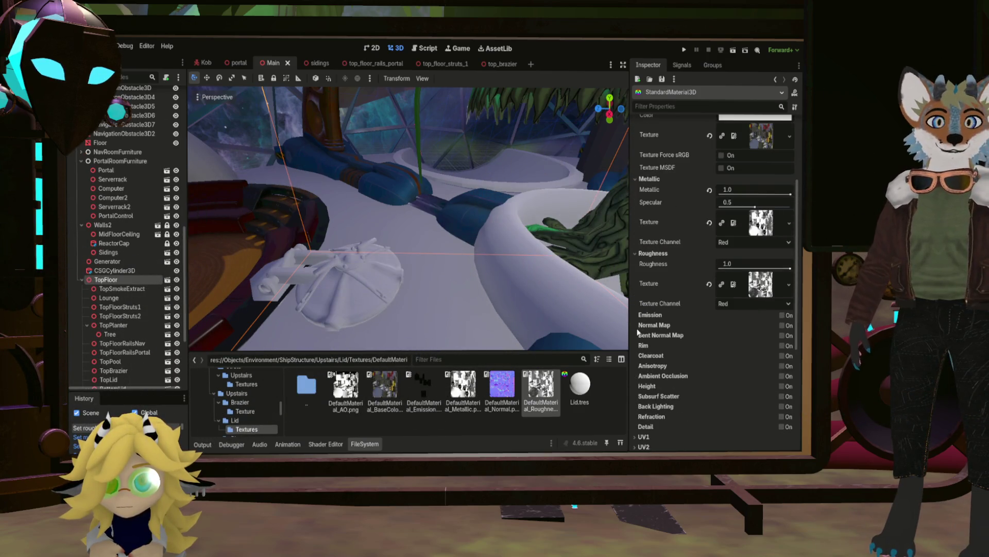
pyautogui.click(782, 325)
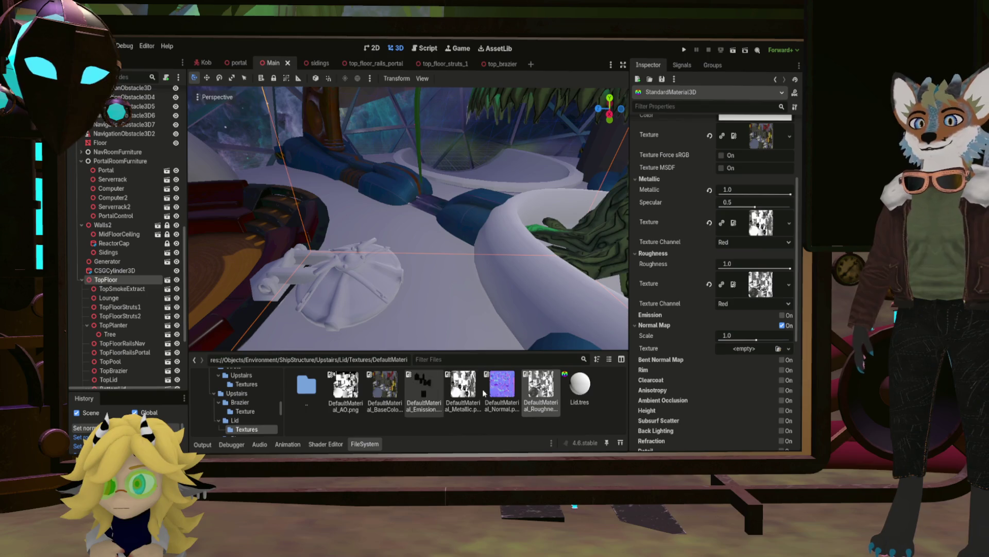
pyautogui.moveTo(484, 393); pyautogui.dragTo(734, 369)
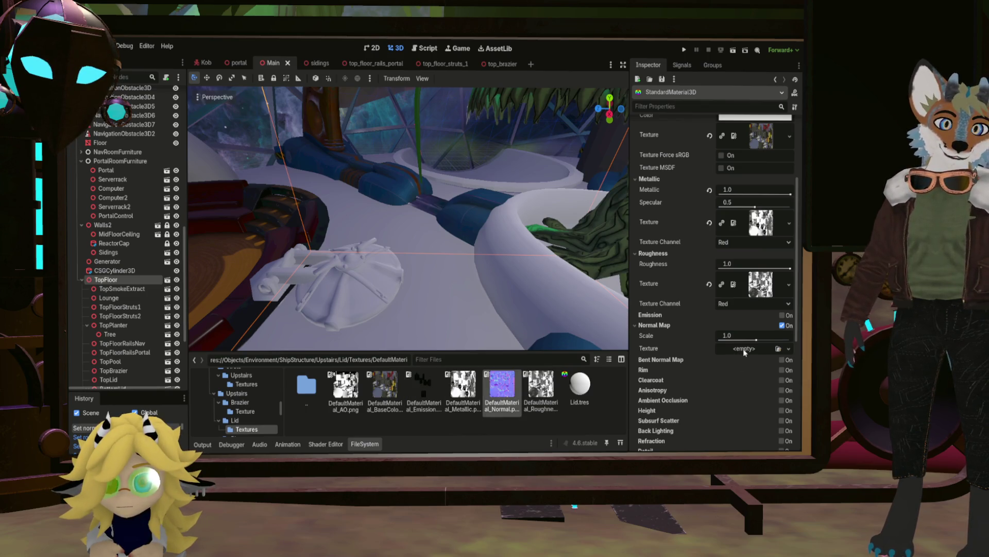
pyautogui.moveTo(746, 354); pyautogui.dragTo(745, 352)
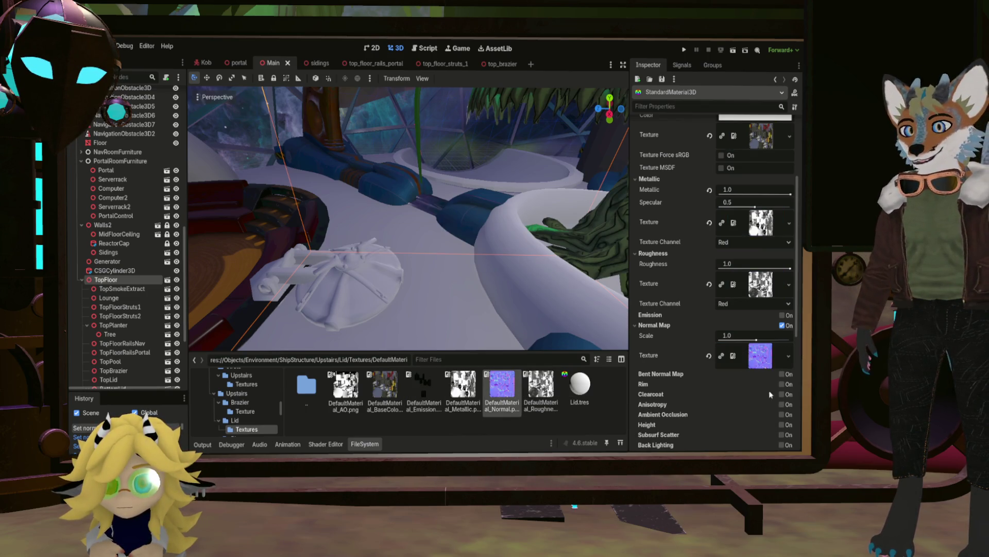
# Enable ambient occlusion with DefaultMaterial_AO.png as its texture.
pyautogui.click(783, 415)
pyautogui.scroll(-2, 687, 391)
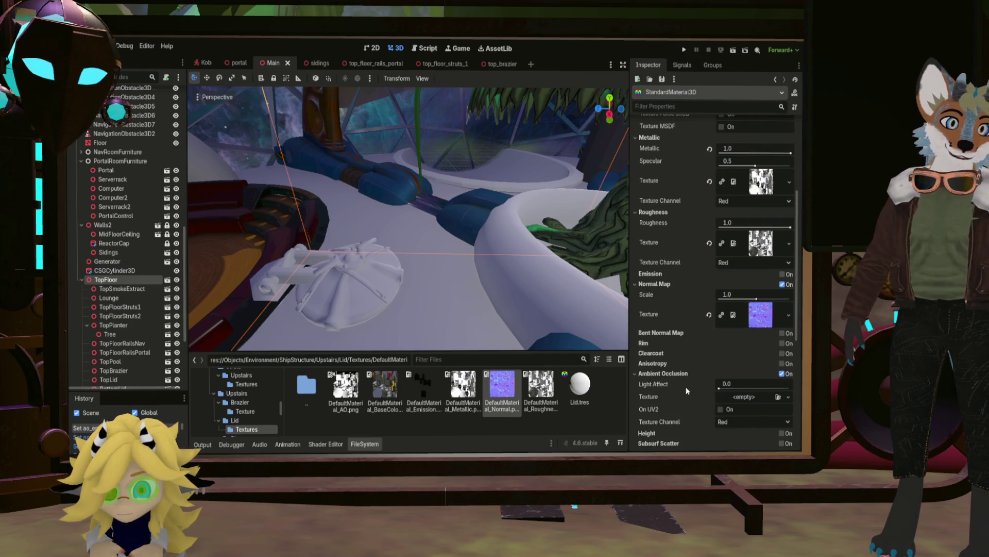
pyautogui.moveTo(346, 387); pyautogui.dragTo(503, 391)
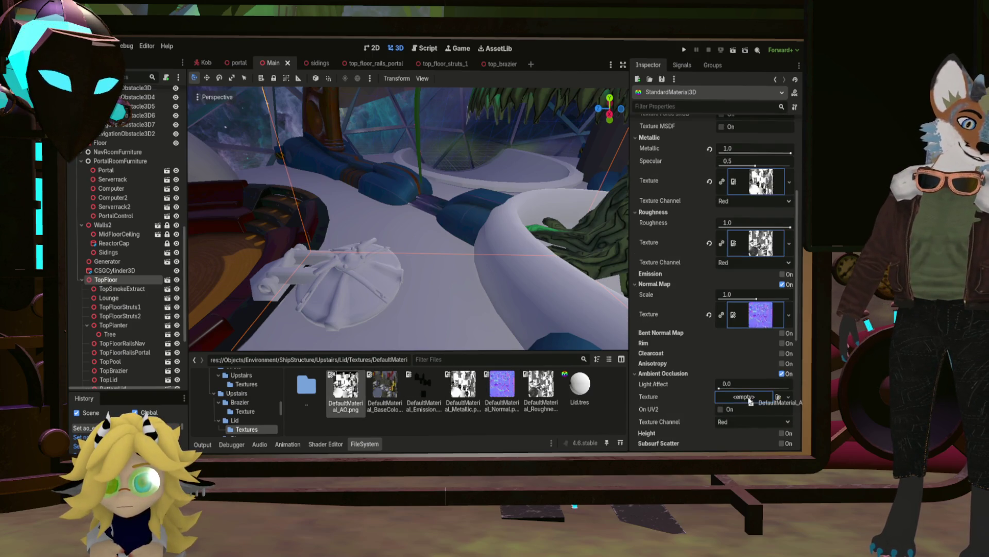
pyautogui.moveTo(749, 400); pyautogui.dragTo(748, 399)
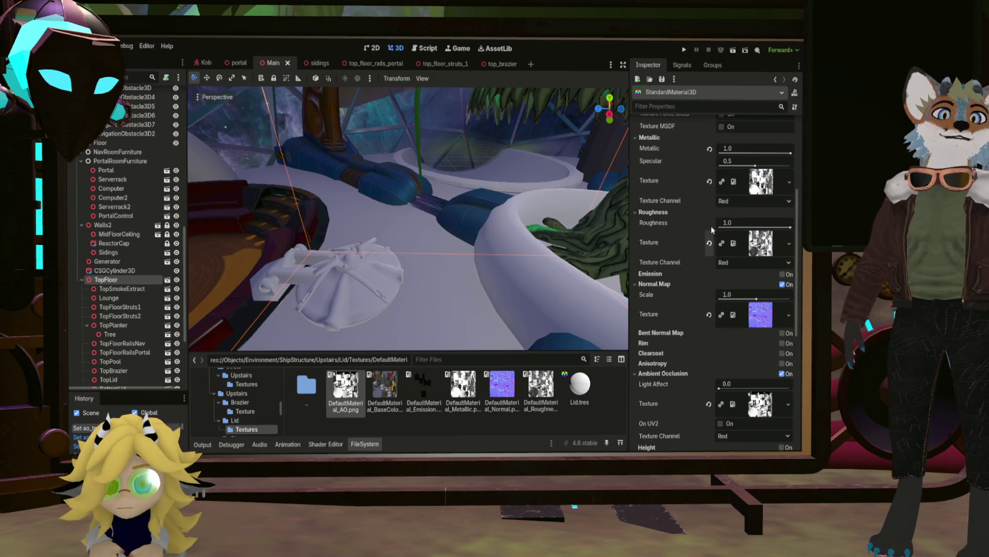
pyautogui.scroll(5, 712, 230)
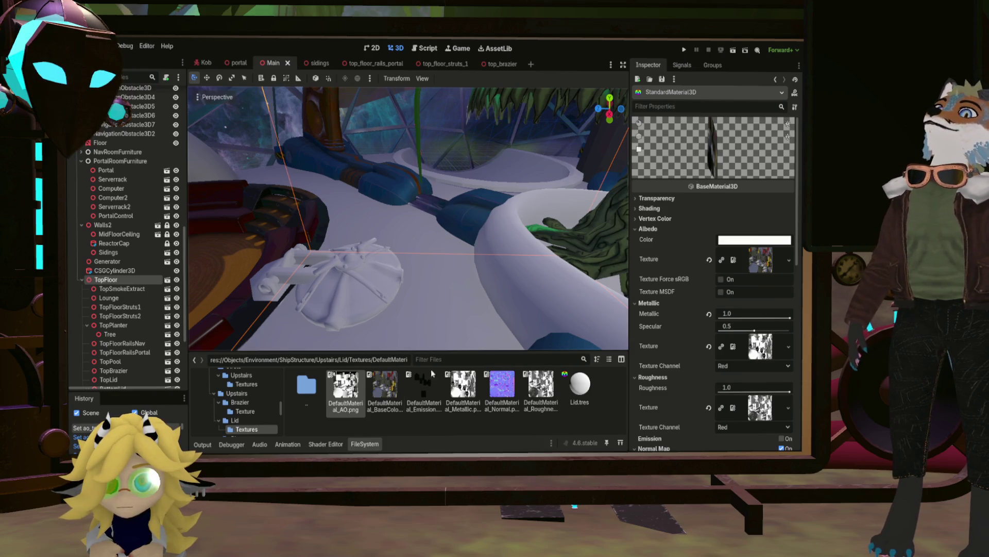
pyautogui.doubleClick(305, 388)
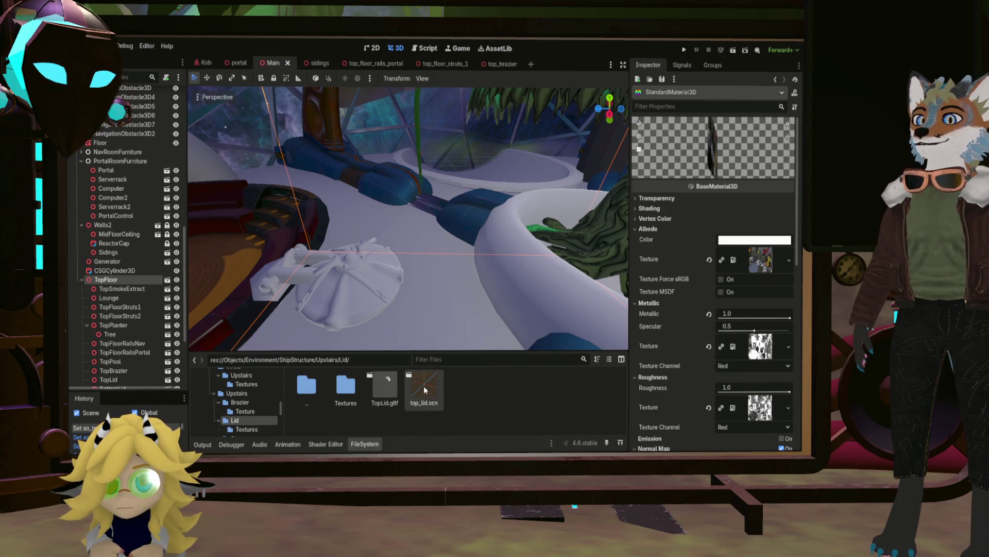
# Open top_lid.scn, select the lid mesh, and put Lid.tres in Surface Material Override slot 0.
pyautogui.doubleClick(424, 390)
pyautogui.doubleClick(345, 387)
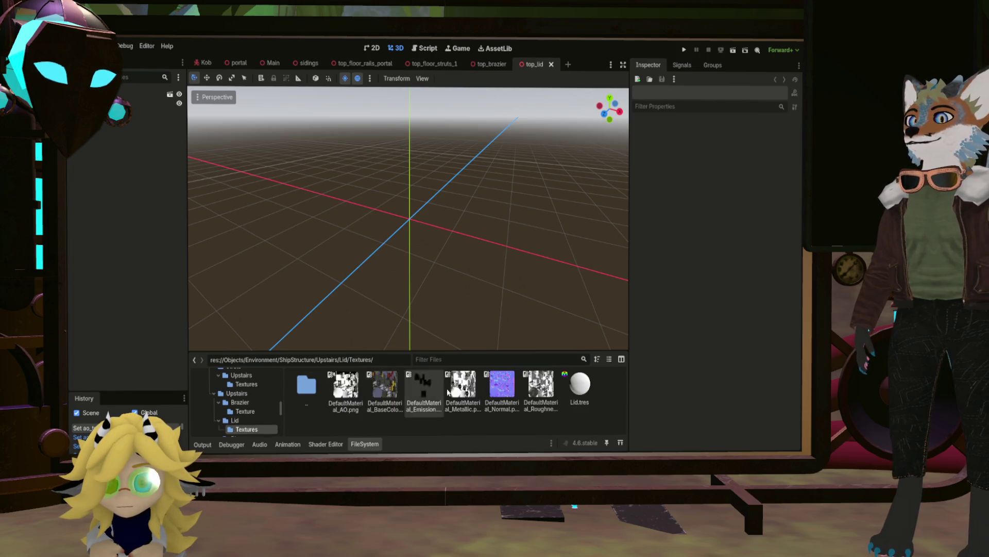
pyautogui.scroll(5, 462, 227)
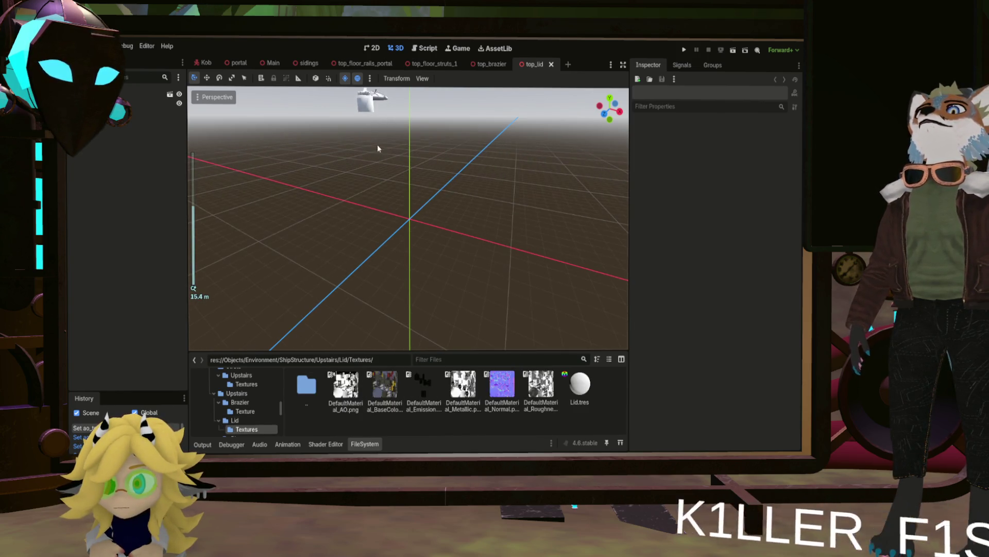
pyautogui.moveTo(397, 147); pyautogui.dragTo(382, 185, button='middle')
pyautogui.click(363, 195)
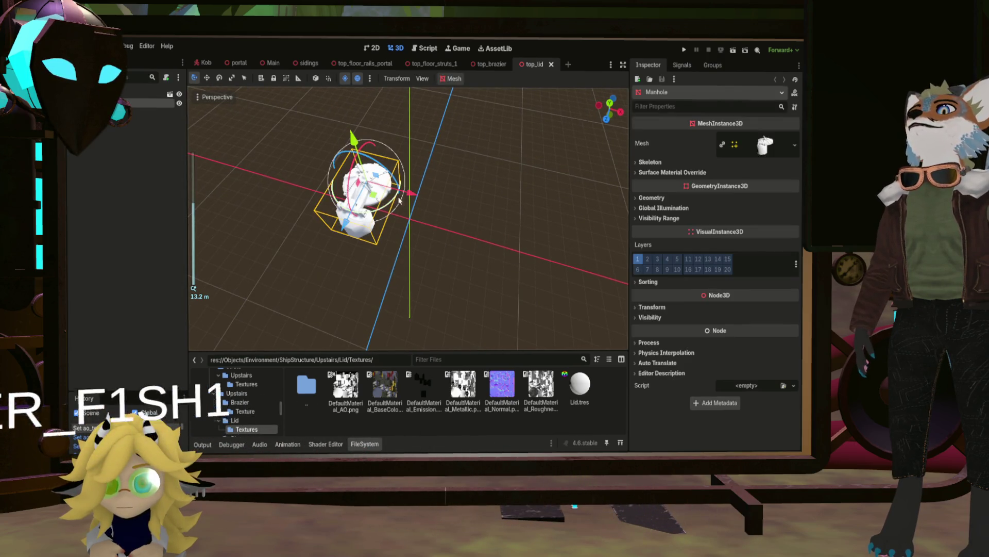
pyautogui.click(641, 172)
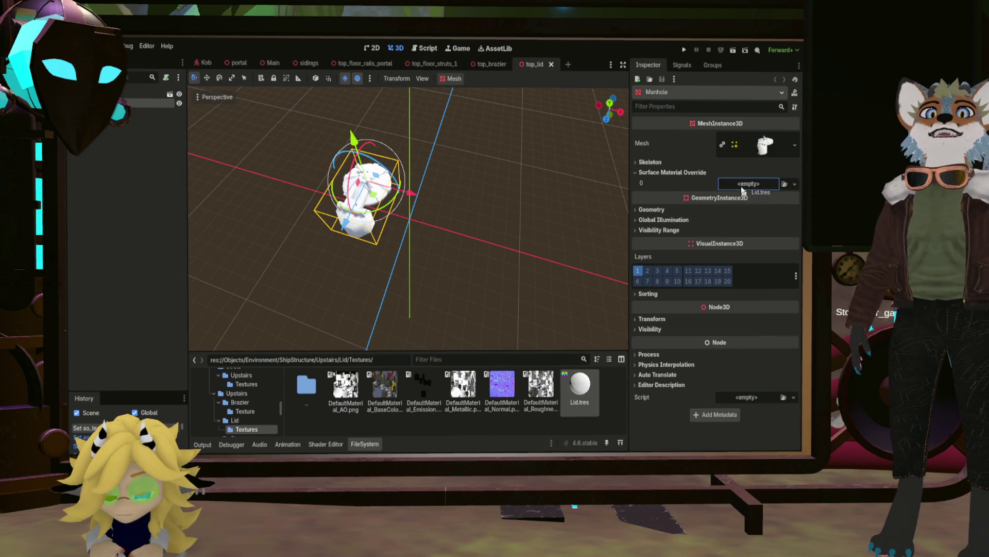
pyautogui.moveTo(743, 190); pyautogui.dragTo(743, 189)
pyautogui.scroll(5, 374, 186)
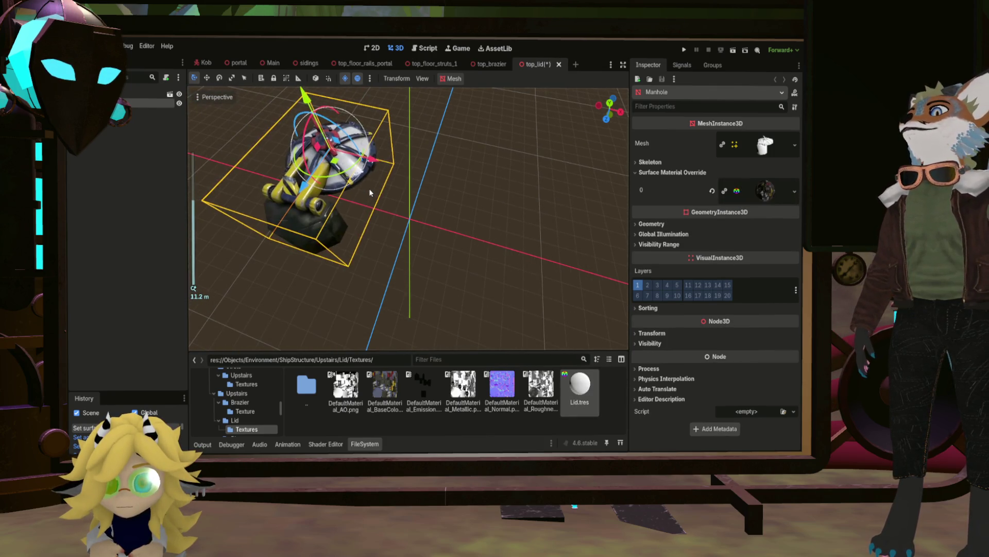
# Save top_lid, switch to the Main scene, and zoom in on the textured lid.
pyautogui.hotkey('ctrl', 's')
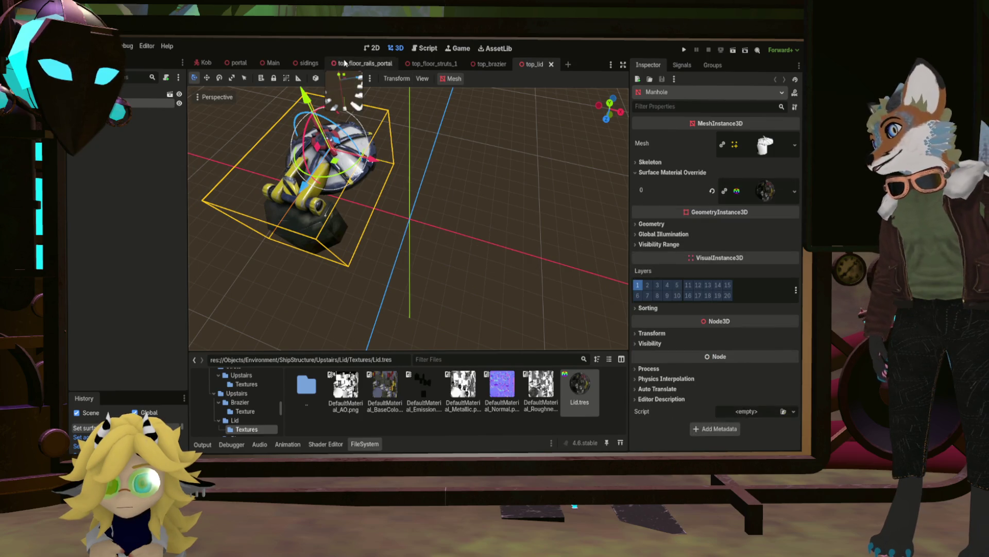
pyautogui.click(273, 63)
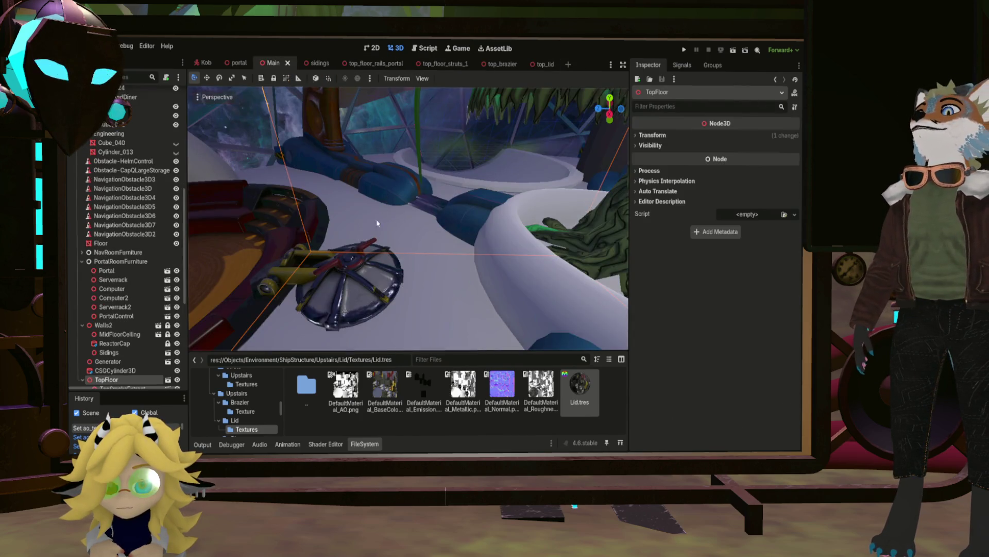
pyautogui.scroll(3, 376, 219)
pyautogui.scroll(5, 407, 219)
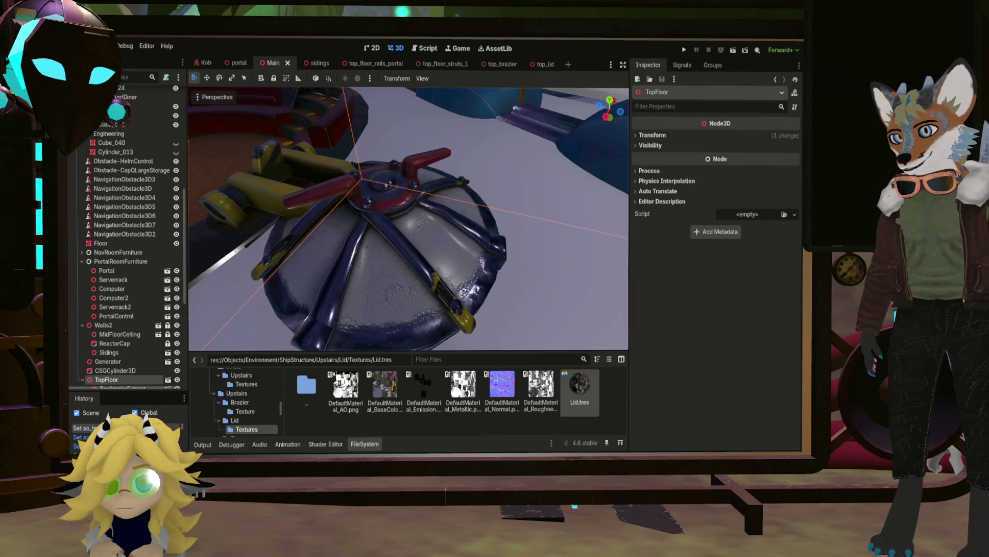
pyautogui.moveTo(408, 219)
pyautogui.mouseDown(button='middle')
pyautogui.moveTo(381, 232)
pyautogui.moveTo(397, 217)
pyautogui.moveTo(412, 237)
pyautogui.moveTo(407, 212)
pyautogui.mouseUp(button='middle')
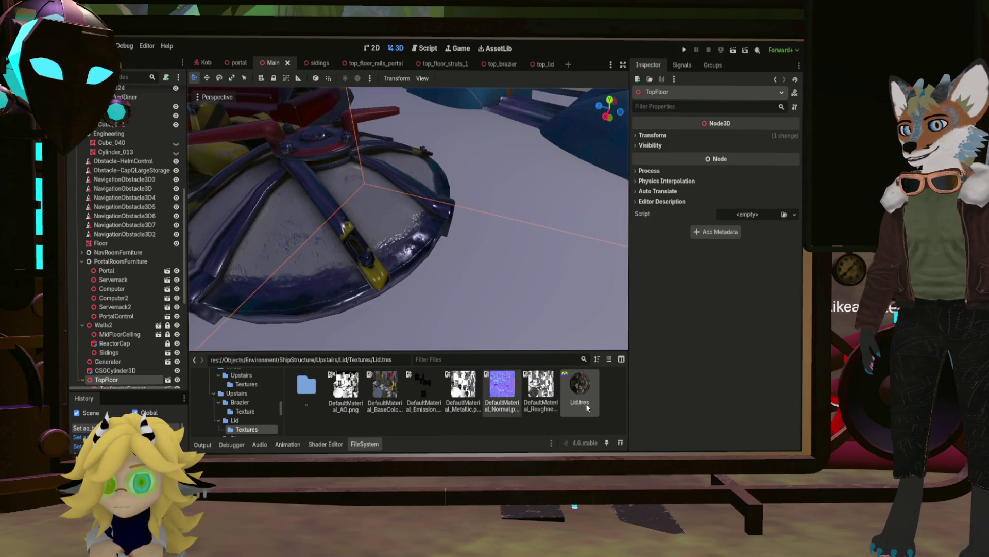
pyautogui.click(581, 389)
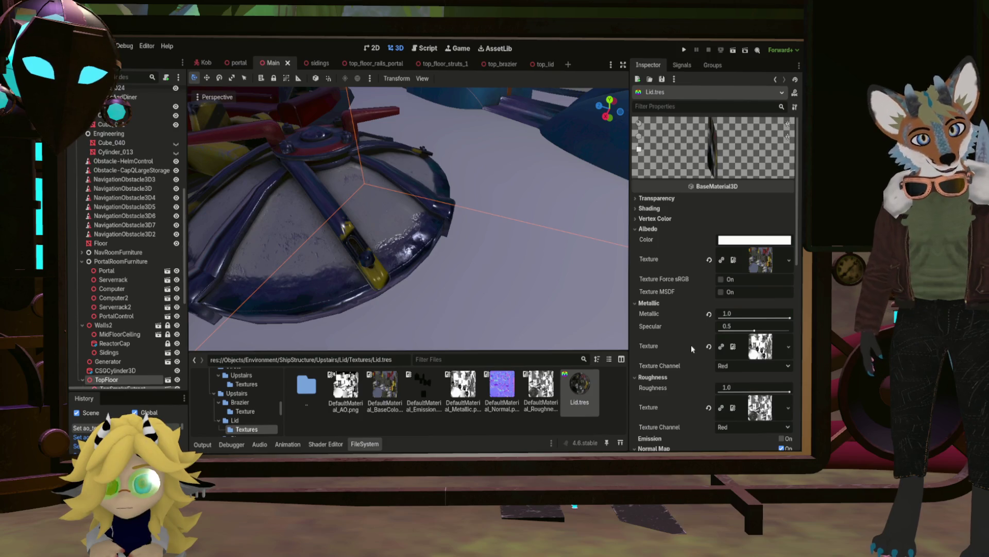
# Reassign the roughness map to the Lid.tres Roughness texture slot, viewing the lid from the side.
pyautogui.scroll(-2, 687, 398)
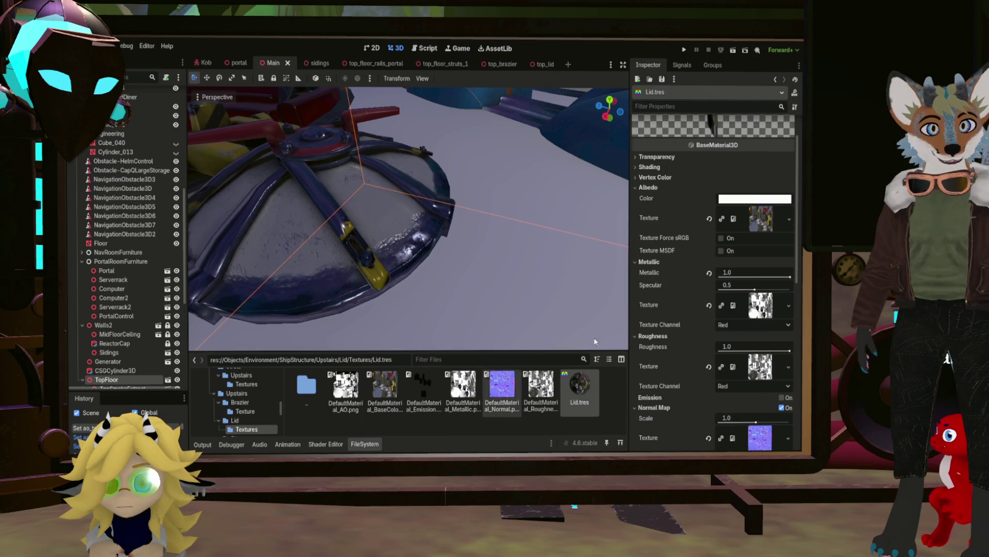
pyautogui.scroll(-4, 687, 356)
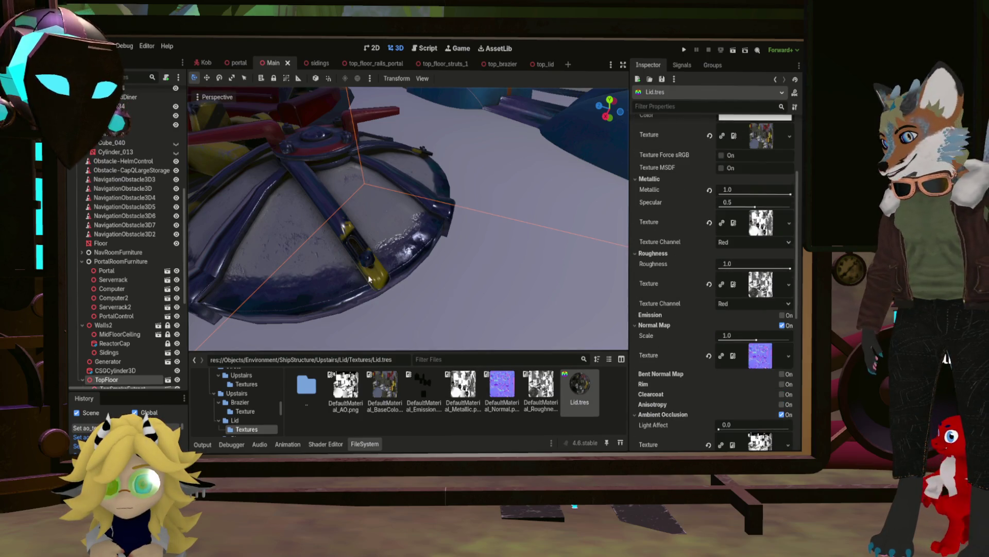
pyautogui.moveTo(369, 279); pyautogui.dragTo(330, 245, button='middle')
pyautogui.scroll(5, 337, 246)
pyautogui.scroll(-5, 330, 245)
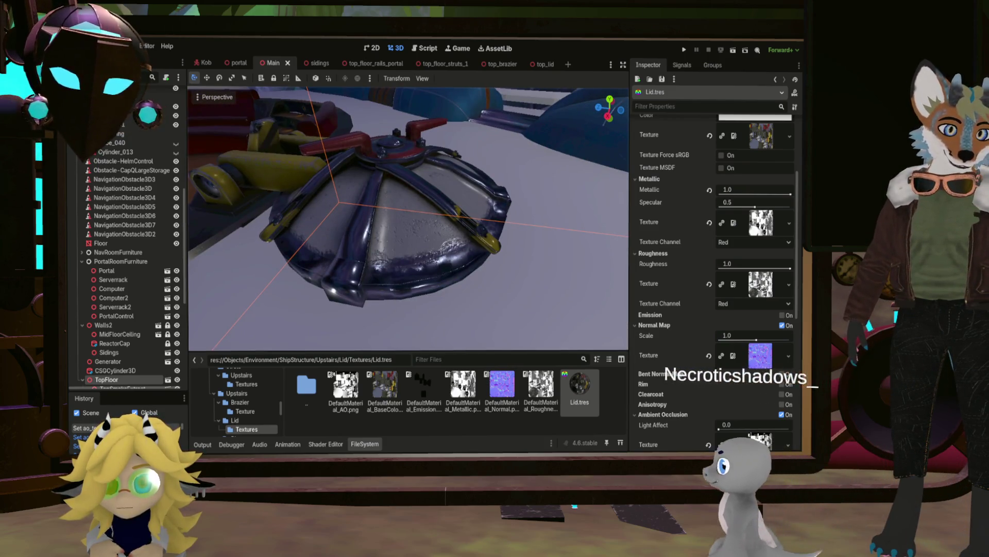
pyautogui.moveTo(541, 387); pyautogui.dragTo(761, 285)
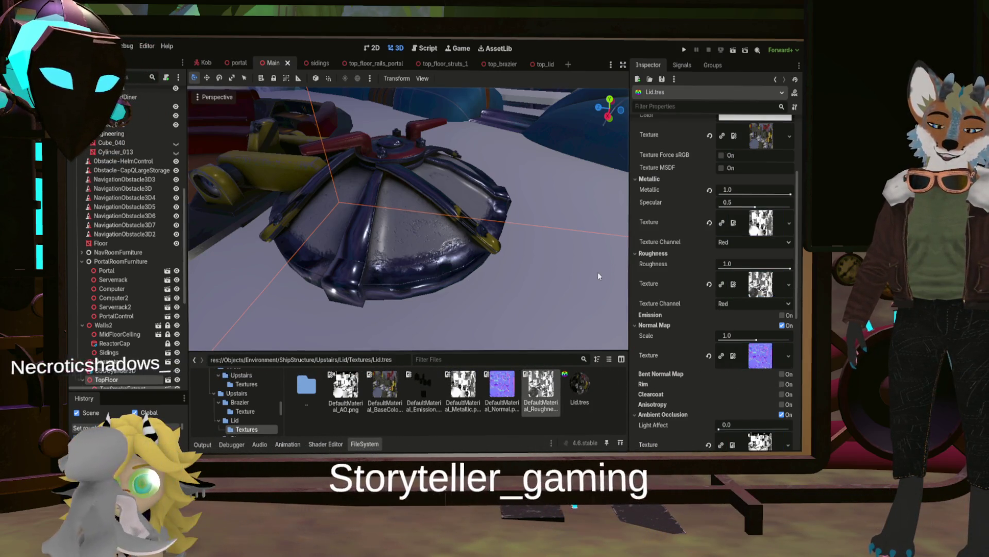
# Test Lid.tres roughness at 0.0, then revert it to the default 1.0.
pyautogui.moveTo(599, 276)
pyautogui.mouseDown(button='middle')
pyautogui.moveTo(541, 242)
pyautogui.moveTo(502, 346)
pyautogui.moveTo(360, 222)
pyautogui.mouseUp(button='middle')
pyautogui.scroll(2, 407, 216)
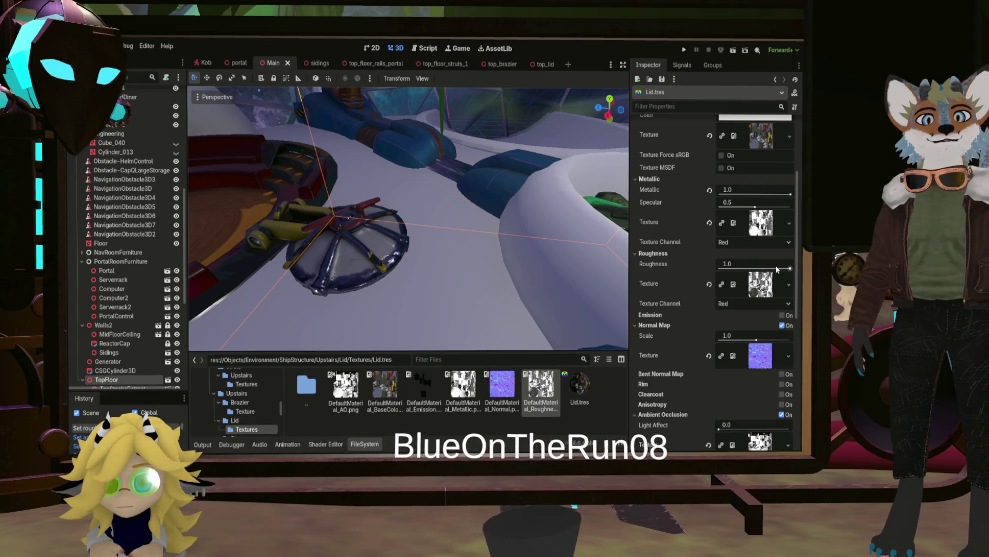
pyautogui.moveTo(742, 264); pyautogui.dragTo(697, 269)
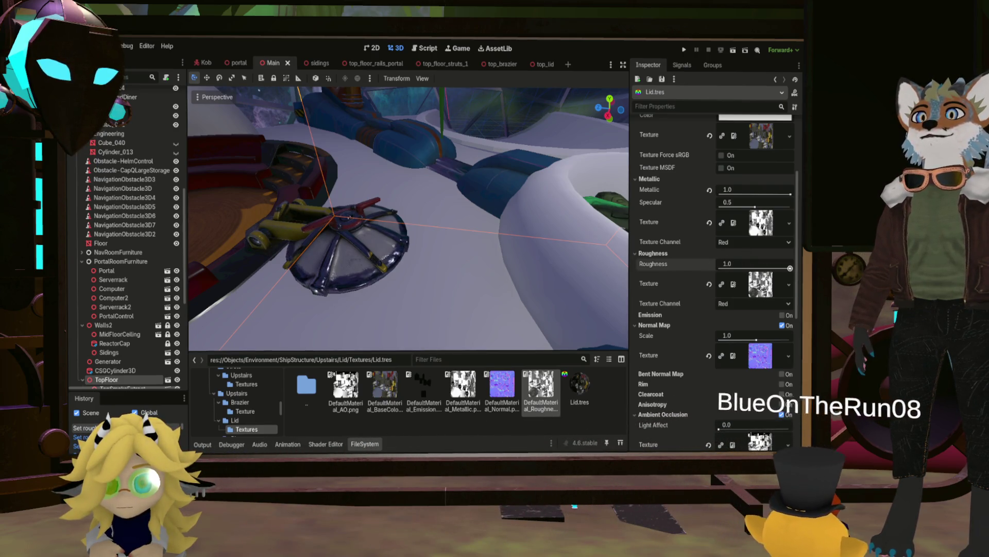
pyautogui.click(709, 265)
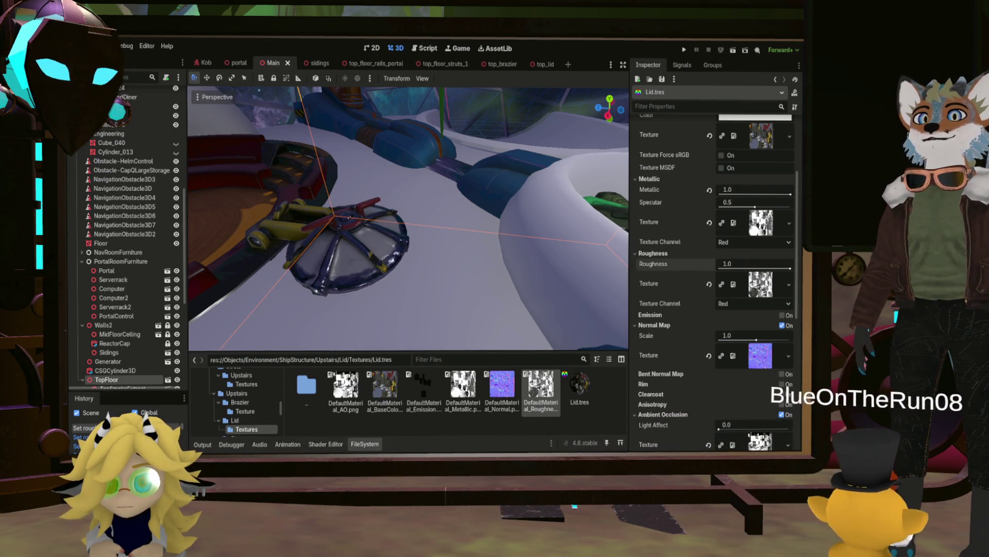
# Clear the Roughness texture, then drop DefaultMaterial_Roughness back in, now reading the Gray channel.
pyautogui.click(709, 284)
pyautogui.scroll(5, 353, 255)
pyautogui.scroll(-10, 352, 255)
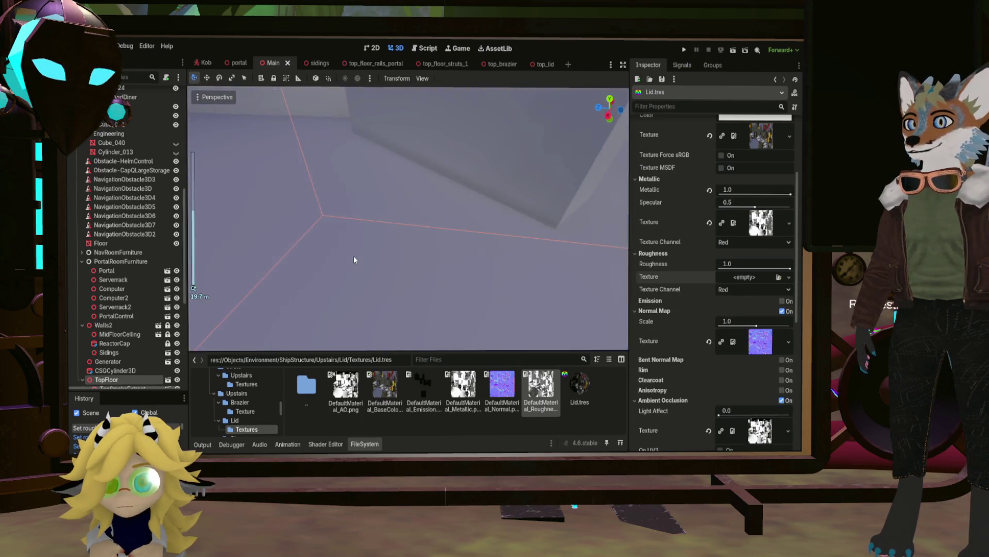
pyautogui.scroll(8, 352, 254)
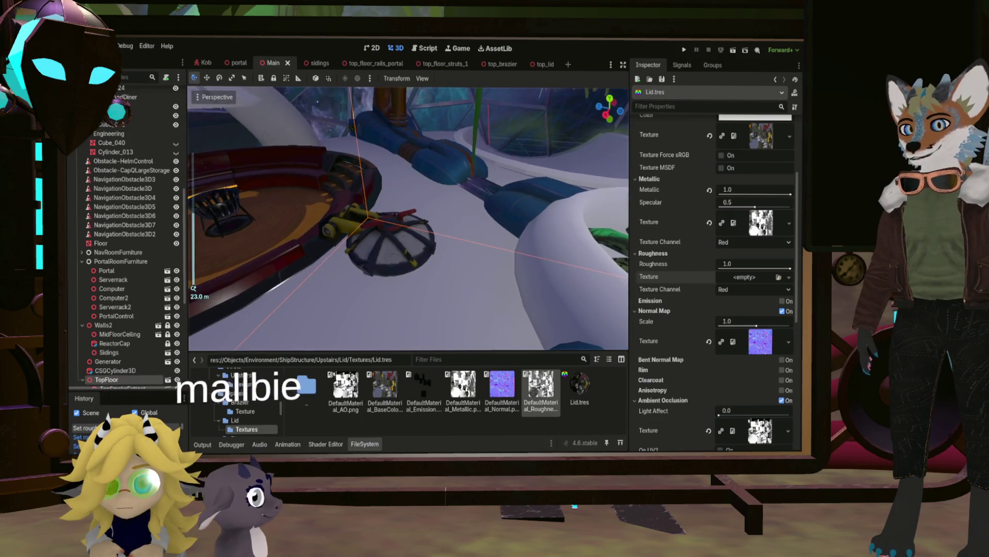
pyautogui.moveTo(407, 216)
pyautogui.mouseDown(button='middle')
pyautogui.moveTo(427, 160)
pyautogui.moveTo(429, 185)
pyautogui.moveTo(363, 261)
pyautogui.mouseUp(button='middle')
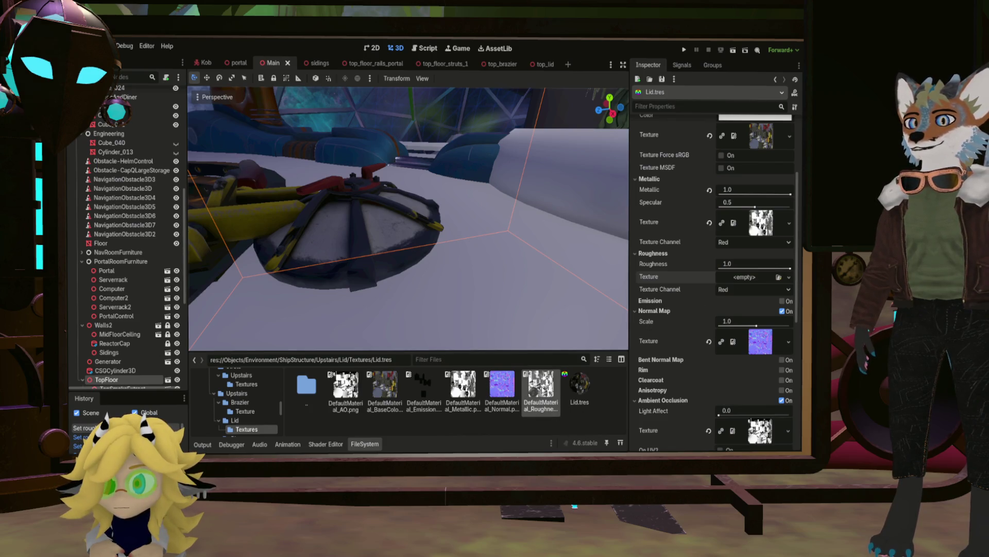
pyautogui.moveTo(541, 389); pyautogui.dragTo(741, 281)
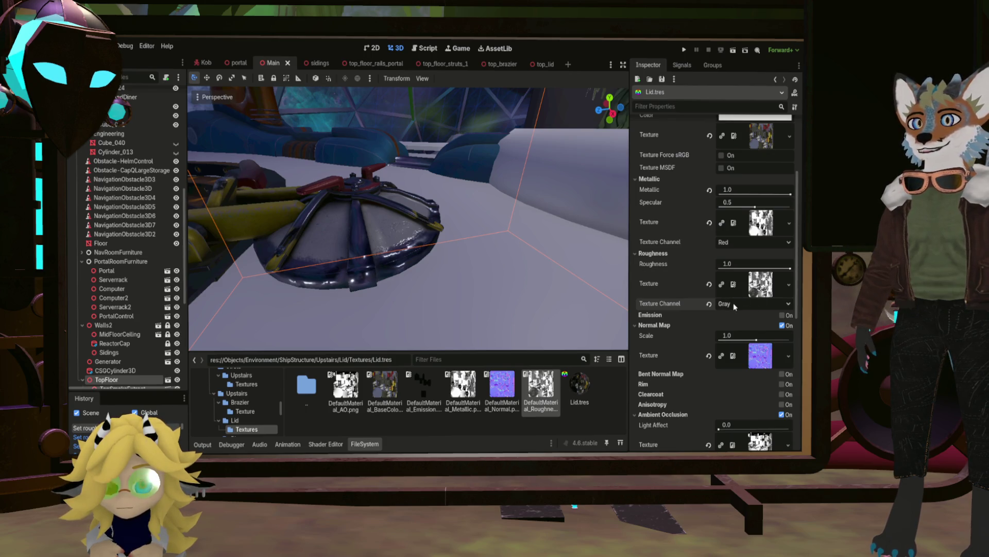
pyautogui.click(709, 303)
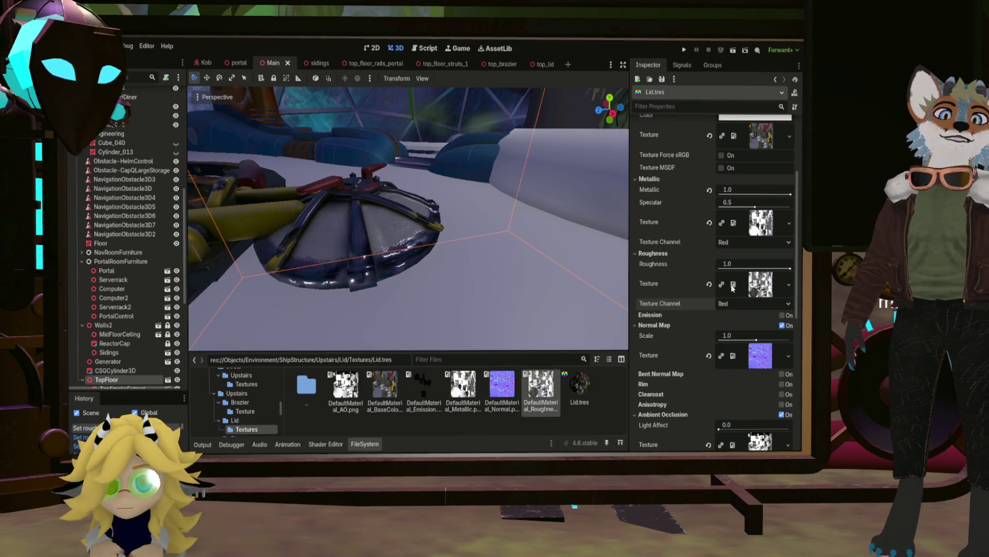
pyautogui.scroll(5, 360, 243)
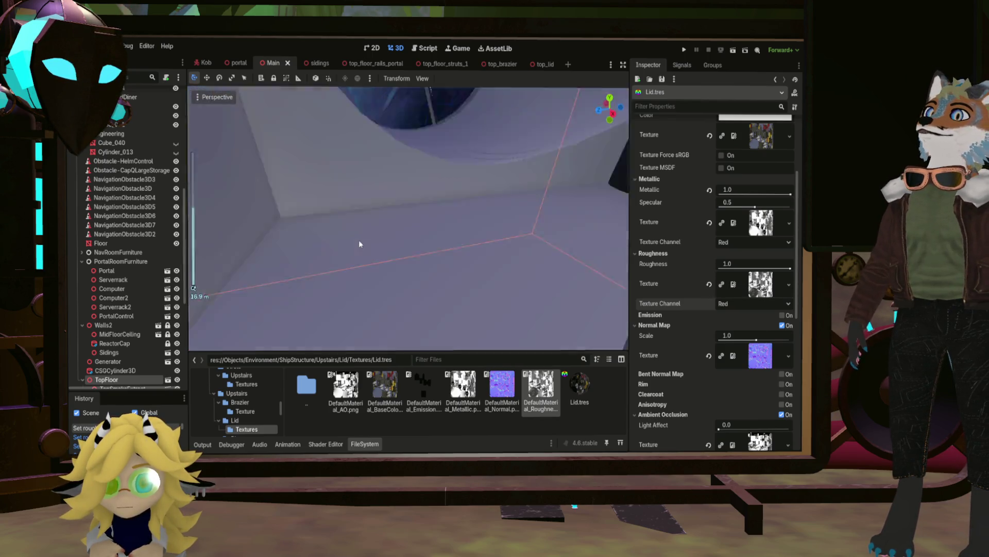
pyautogui.scroll(-5, 371, 260)
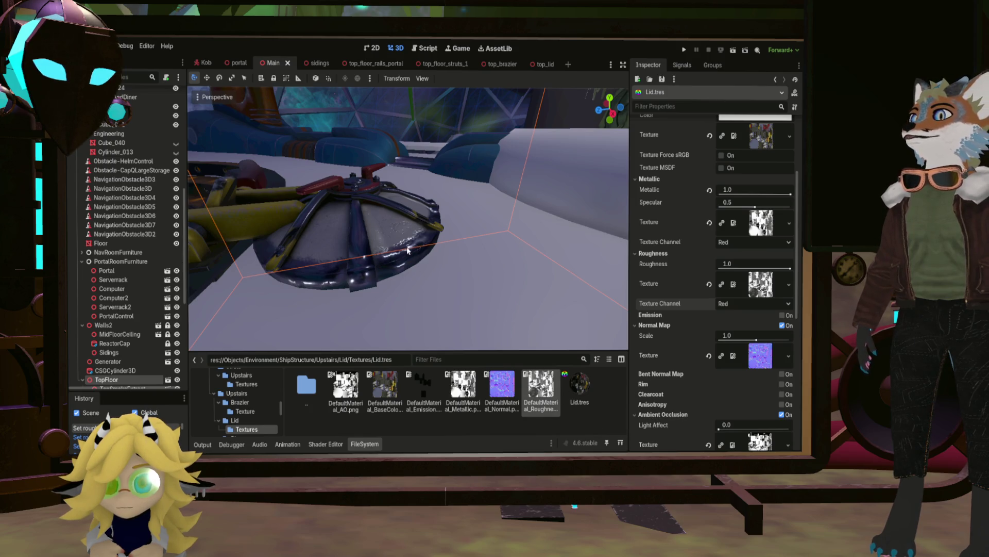
pyautogui.moveTo(408, 250)
pyautogui.mouseDown(button='middle')
pyautogui.moveTo(325, 221)
pyautogui.moveTo(318, 336)
pyautogui.moveTo(340, 237)
pyautogui.mouseUp(button='middle')
pyautogui.scroll(5, 408, 218)
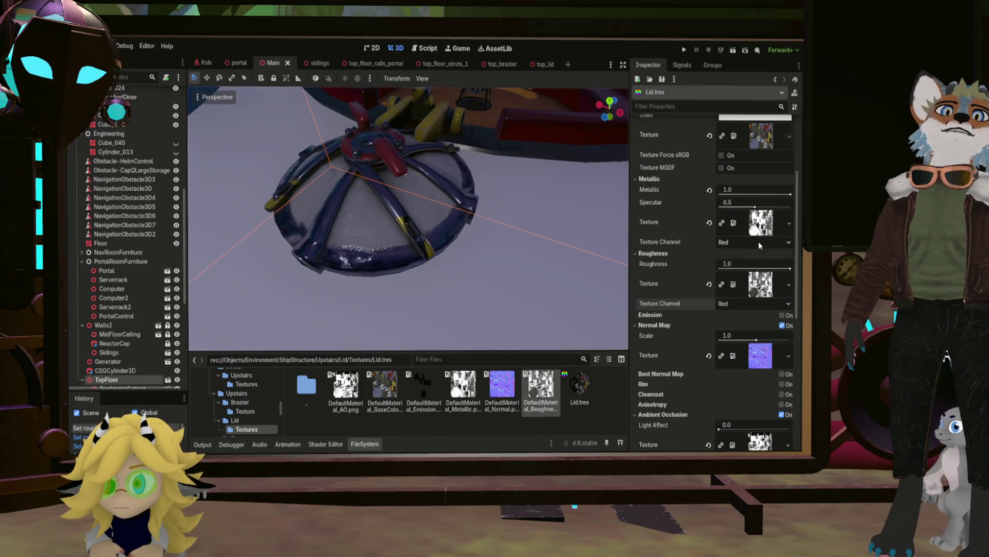
pyautogui.scroll(4, 759, 245)
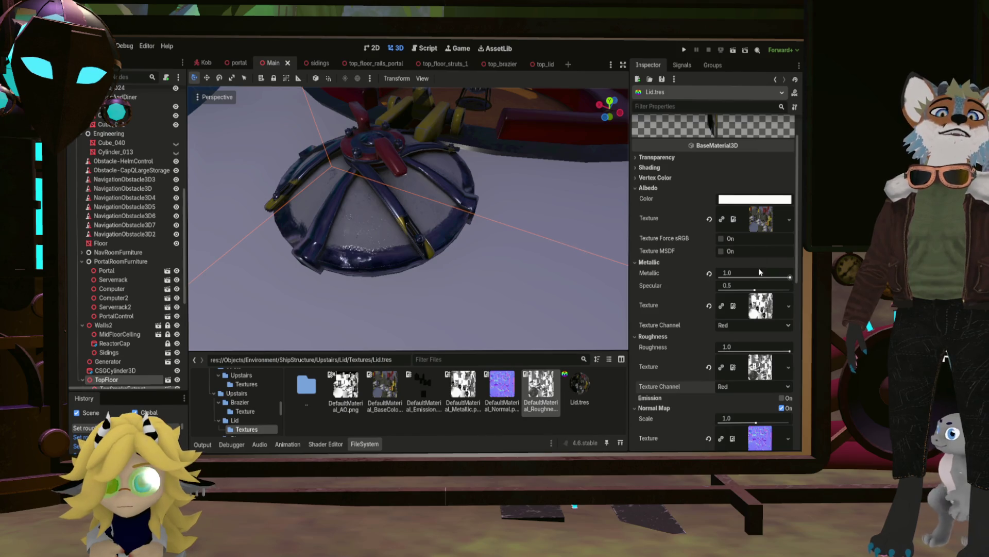
pyautogui.scroll(-4, 759, 272)
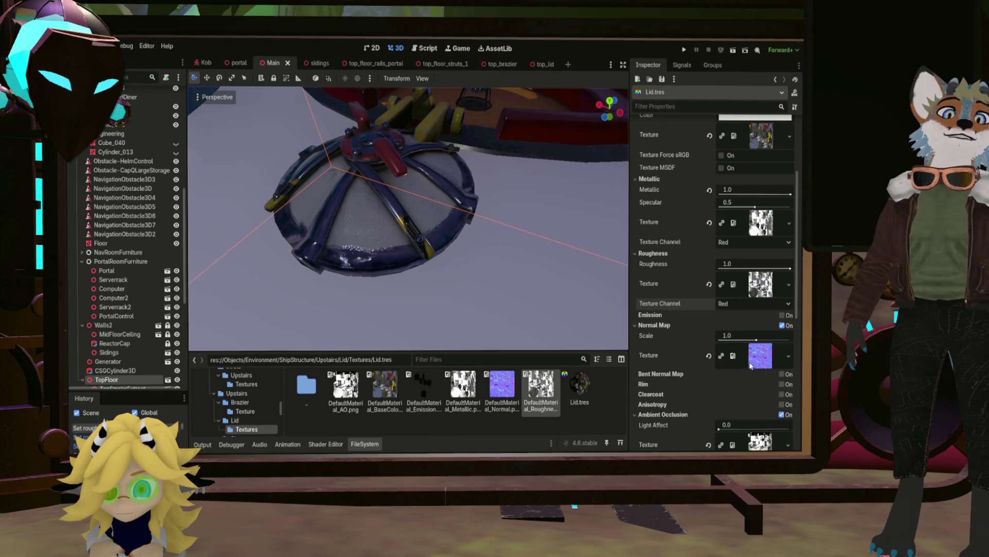
pyautogui.scroll(-2, 734, 399)
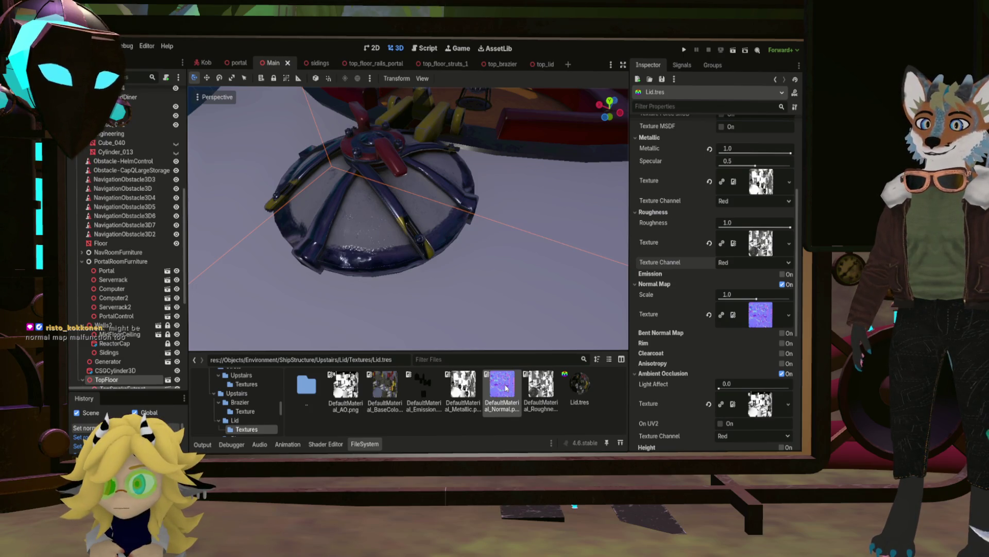
# Clear and reassign the normal map file in the Lid.tres Normal Map slot.
pyautogui.click(708, 315)
pyautogui.moveTo(320, 235); pyautogui.dragTo(320, 235, button='right')
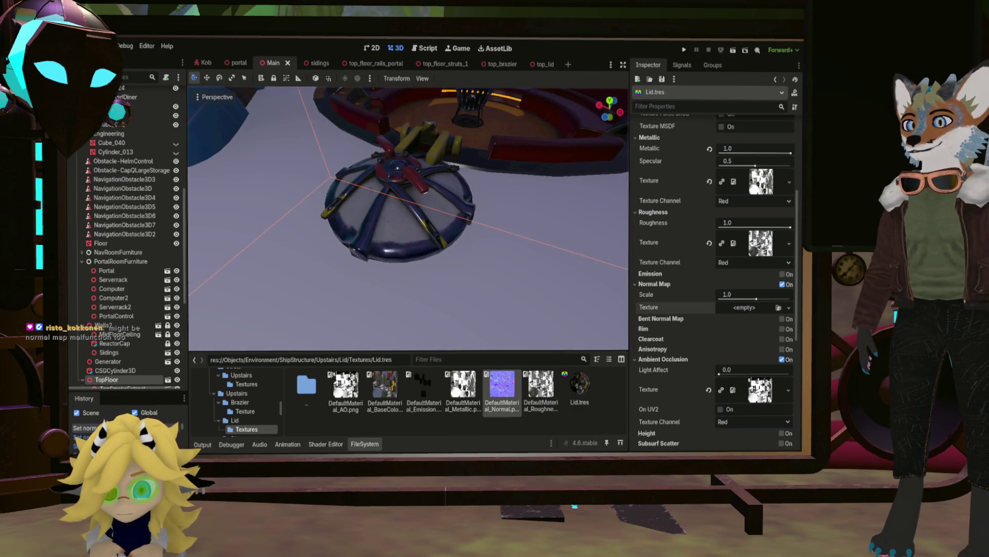
pyautogui.moveTo(758, 316); pyautogui.dragTo(757, 311)
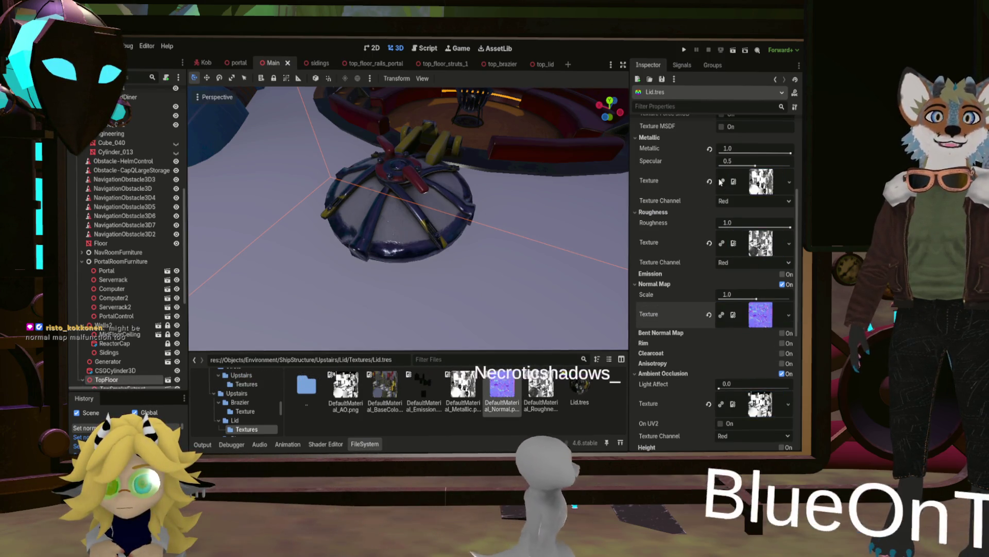
# Clear Metallic and Roughness, then reassign DefaultMaterial_Roughness and DefaultMaterial_Metallic, both on Red.
pyautogui.click(710, 182)
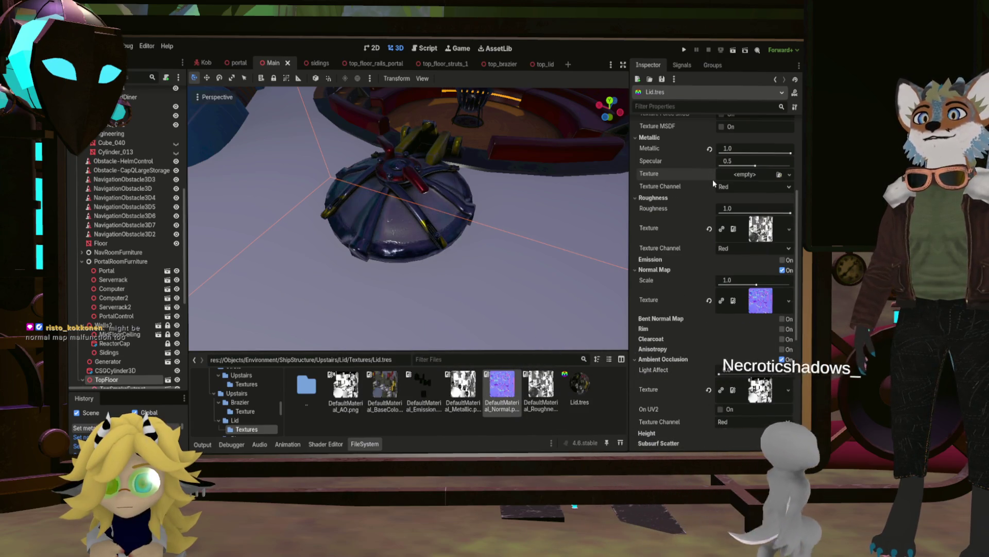
pyautogui.click(709, 229)
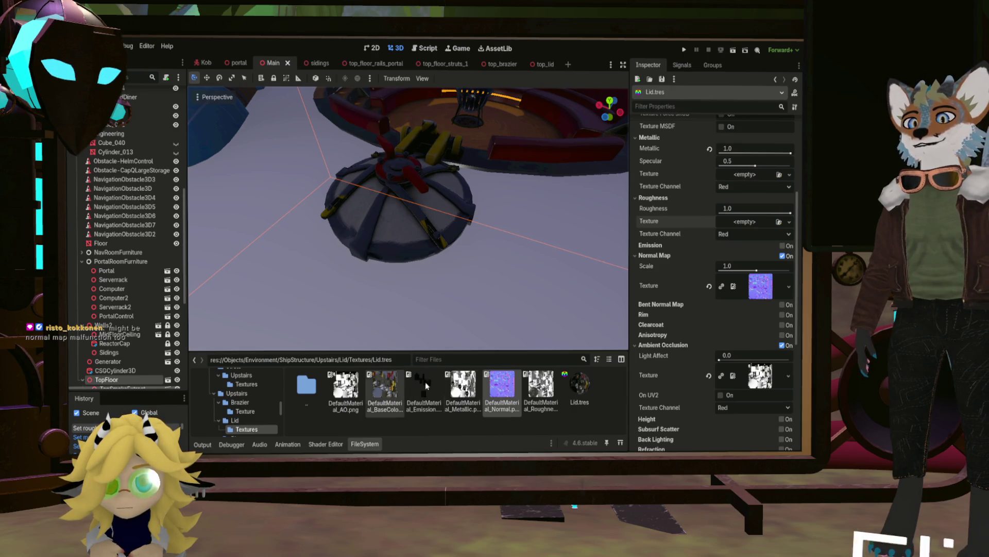
pyautogui.moveTo(540, 388); pyautogui.dragTo(745, 224)
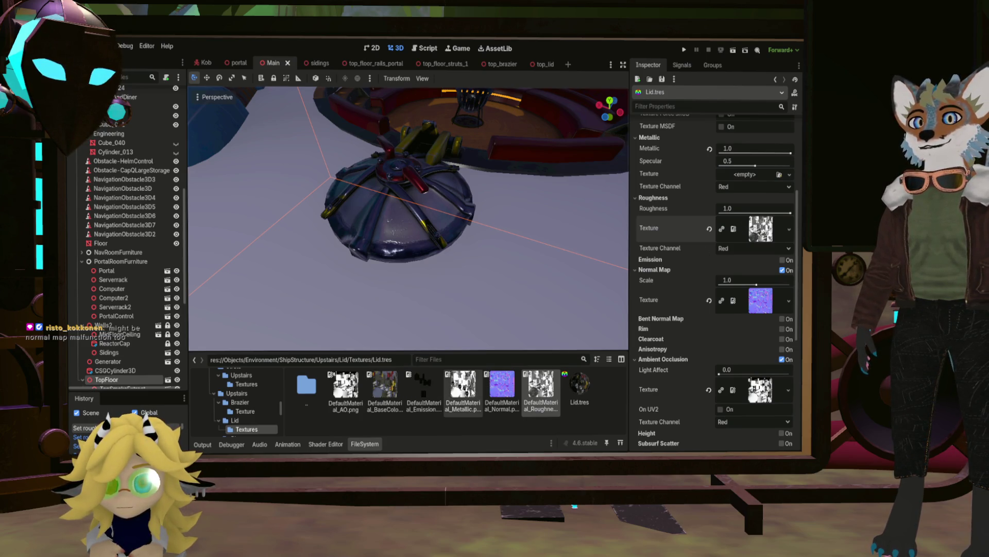
pyautogui.moveTo(746, 181); pyautogui.dragTo(745, 179)
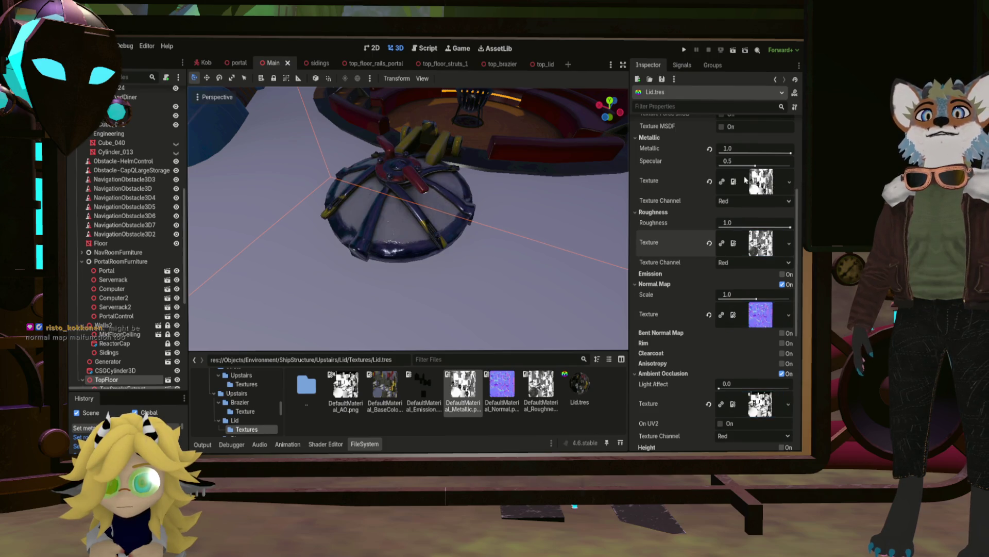
# Orbit to low close-ups of the lid's rim and struts.
pyautogui.scroll(10, 408, 218)
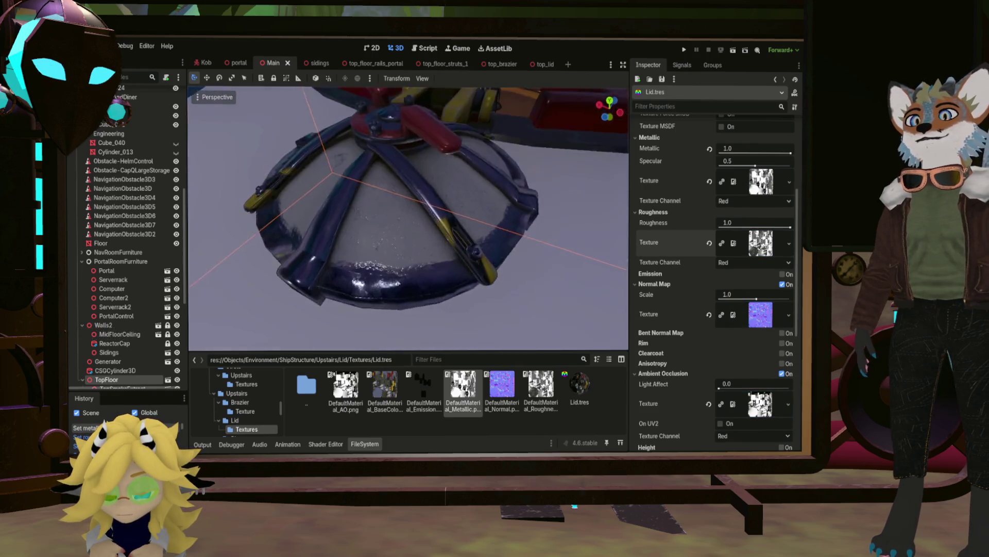
pyautogui.scroll(-5, 408, 218)
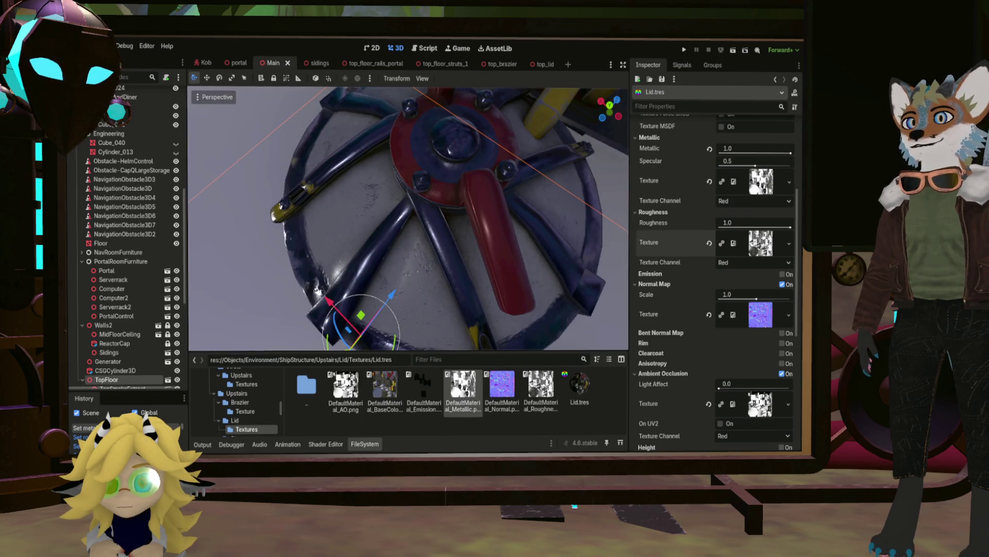
pyautogui.moveTo(408, 218)
pyautogui.mouseDown(button='middle')
pyautogui.moveTo(377, 175)
pyautogui.moveTo(325, 139)
pyautogui.mouseUp(button='middle')
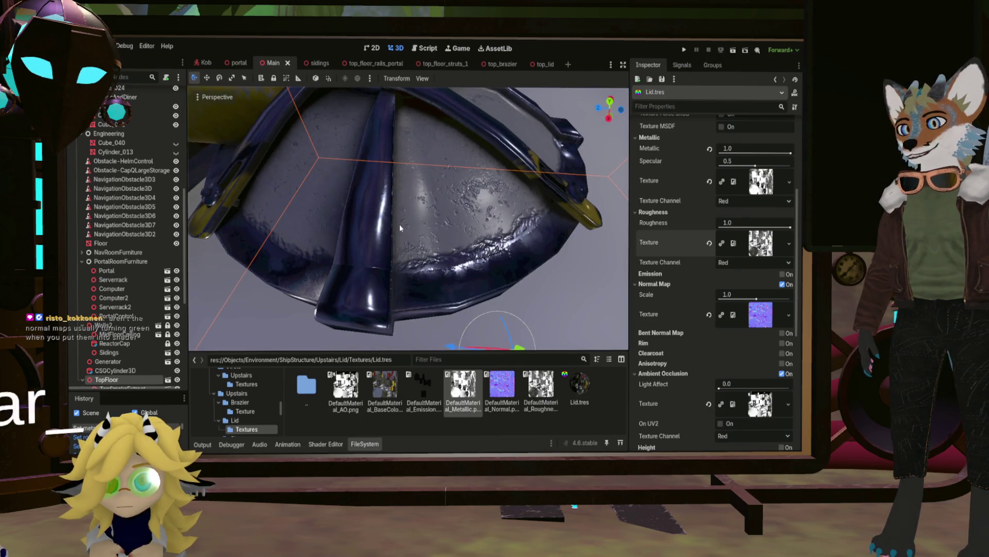
pyautogui.moveTo(400, 224)
pyautogui.mouseDown(button='middle')
pyautogui.moveTo(377, 201)
pyautogui.moveTo(419, 193)
pyautogui.mouseUp(button='middle')
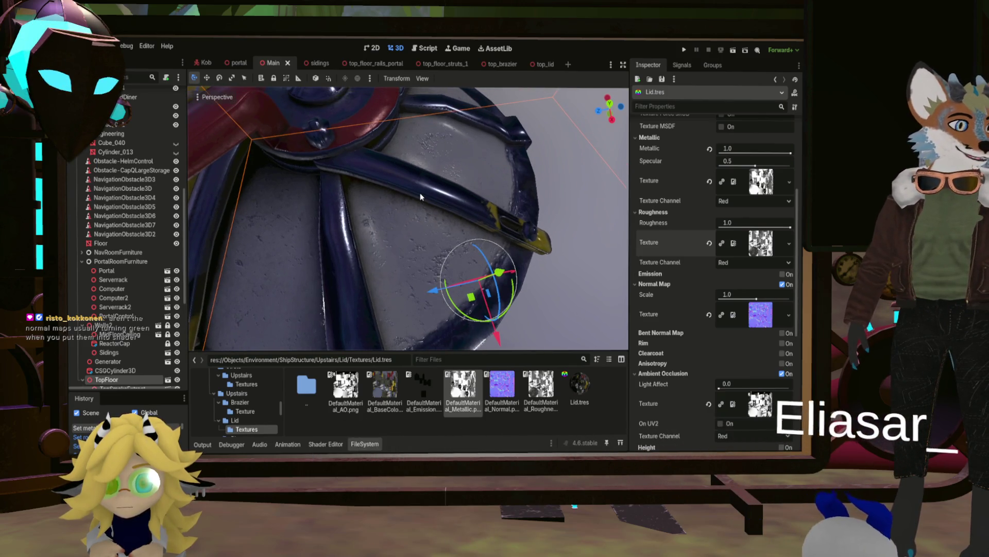
# Show DefaultMaterial_Normal.png's preview and details, then return to the top_lid scene.
pyautogui.click(499, 394)
pyautogui.click(499, 394)
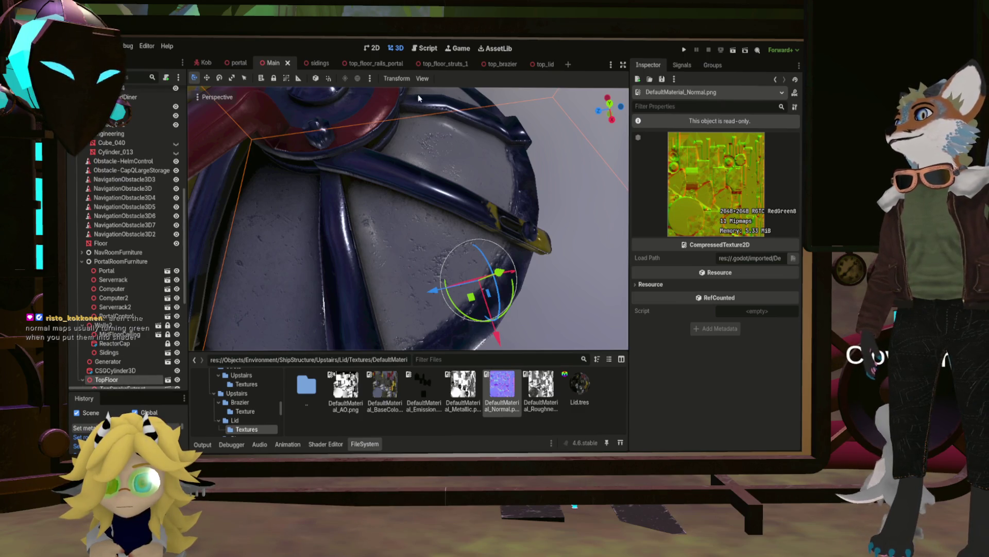
pyautogui.click(539, 64)
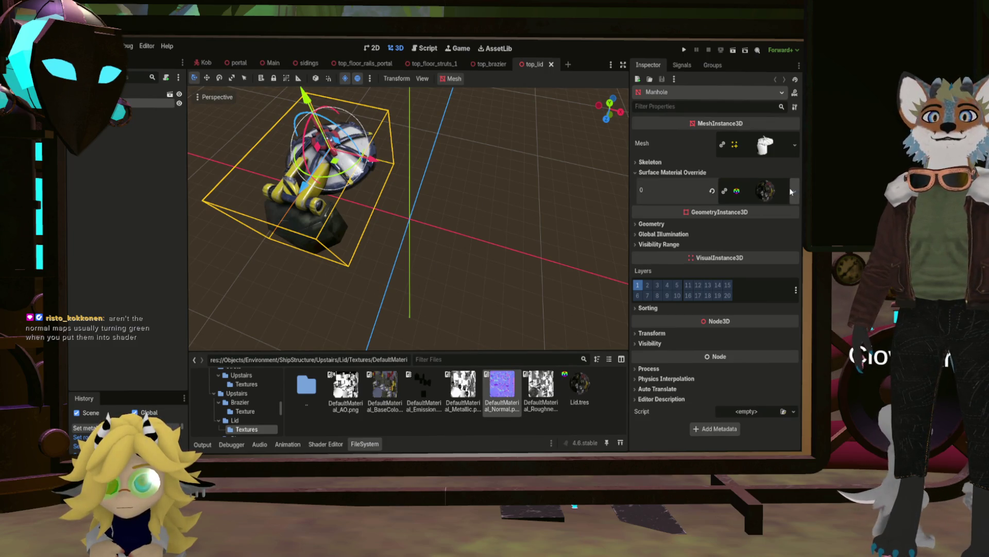
# Inspect the lid's override material and normal map texture, then reselect Lid.tres.
pyautogui.click(760, 192)
pyautogui.scroll(-5, 746, 338)
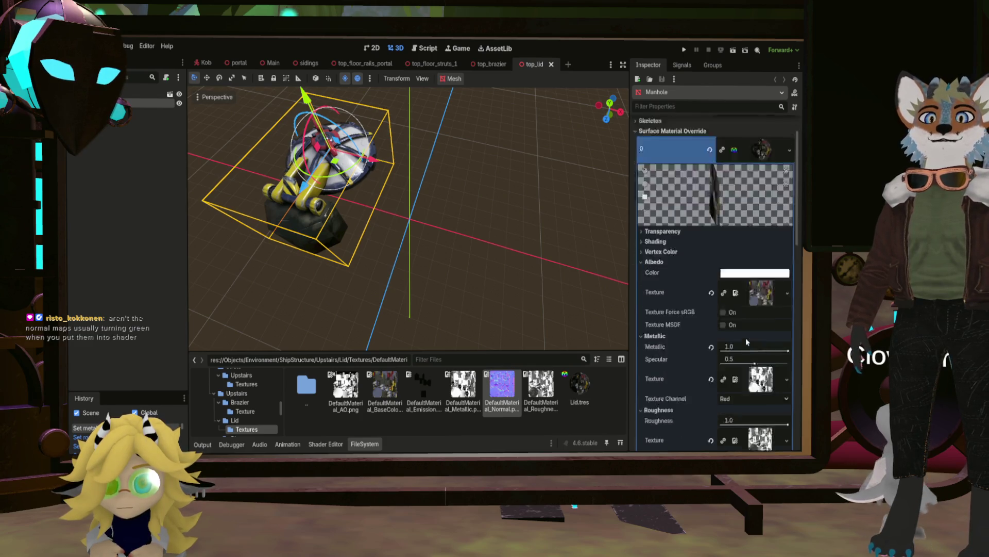
pyautogui.click(759, 350)
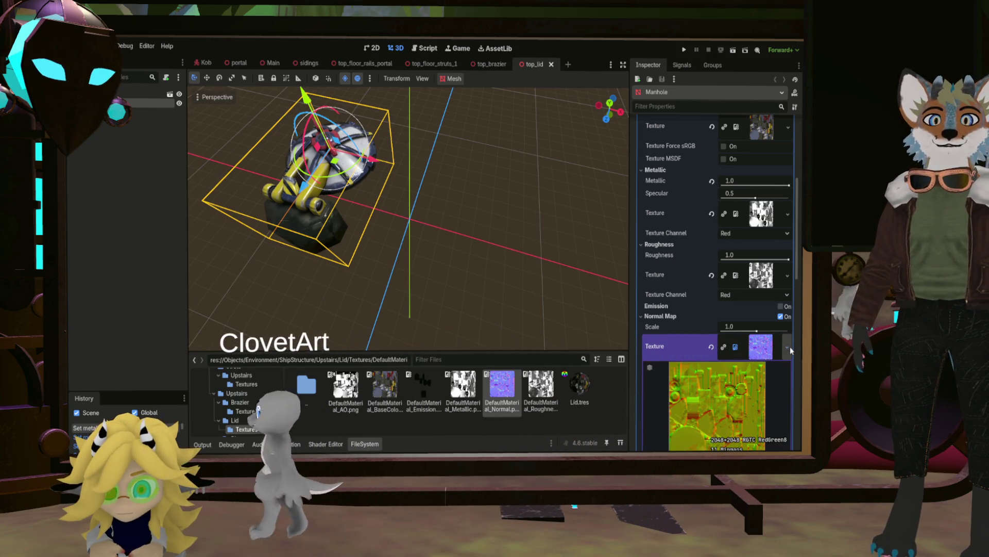
pyautogui.click(505, 390)
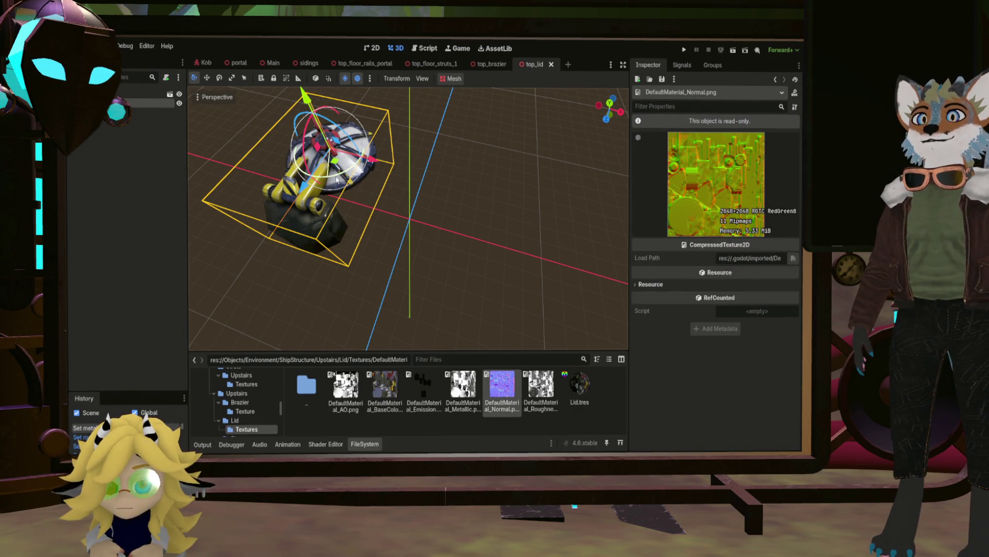
pyautogui.click(577, 396)
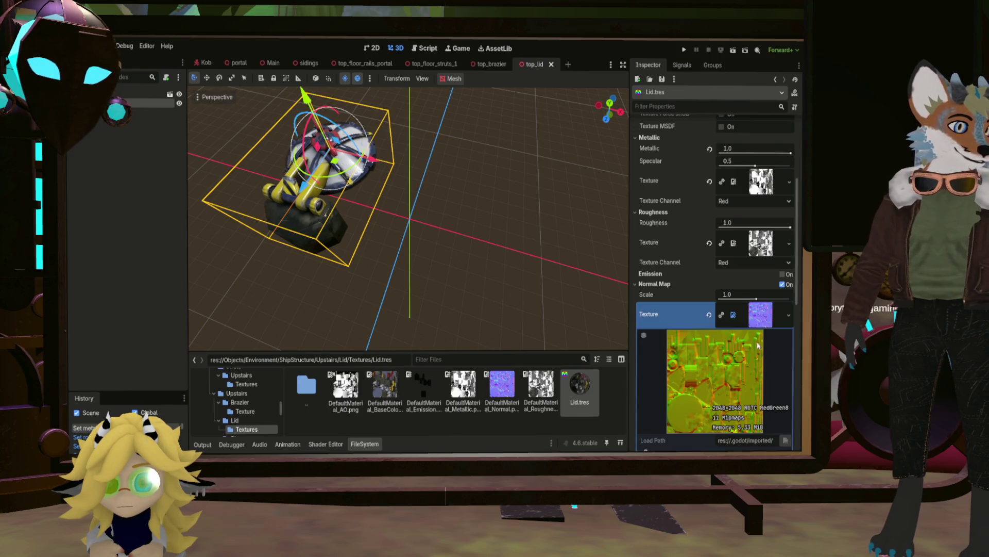
# Fly close and frame the lid to examine its gaps, yellow handles and red crossbar.
pyautogui.scroll(-3, 766, 308)
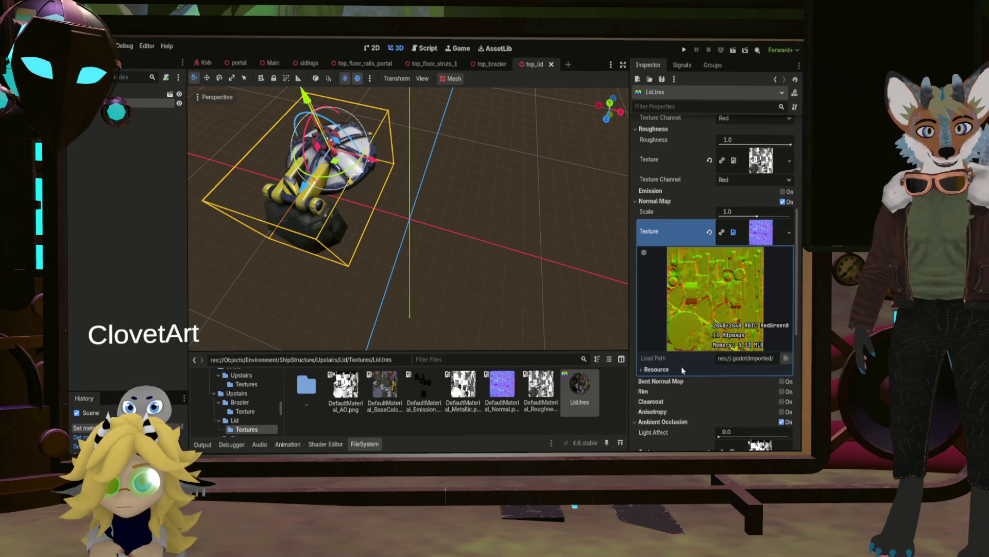
pyautogui.scroll(-8, 714, 388)
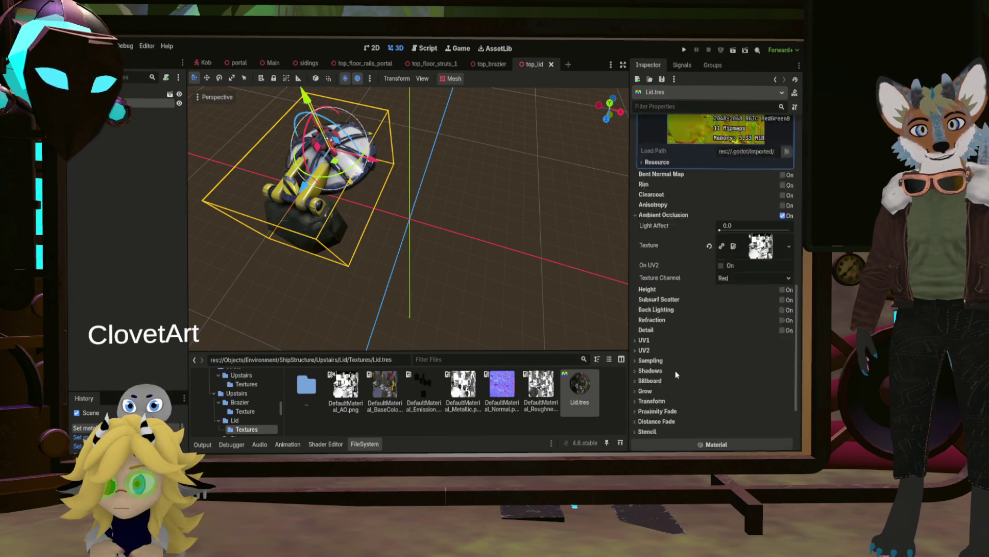
pyautogui.scroll(10, 686, 377)
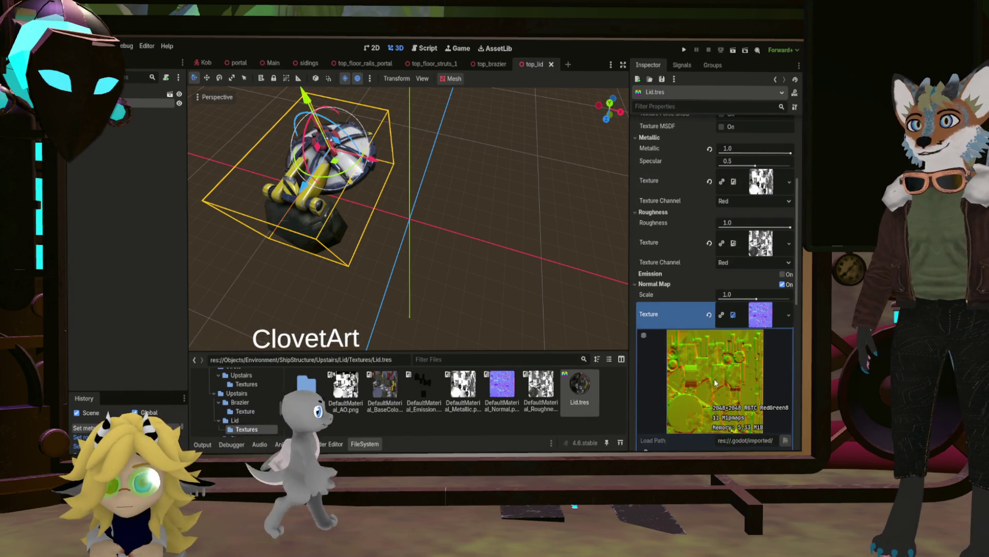
pyautogui.moveTo(412, 216); pyautogui.dragTo(420, 211, button='right')
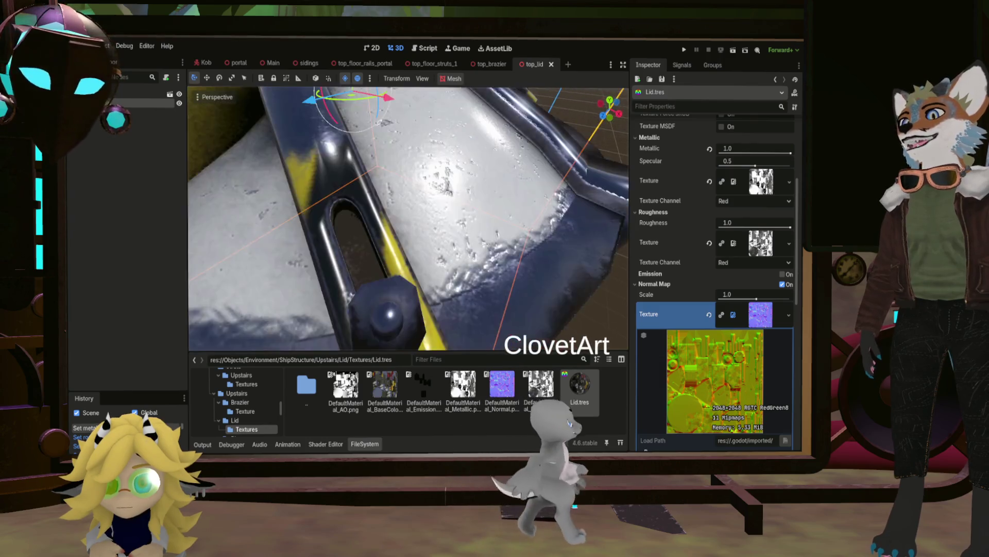
pyautogui.press('f')
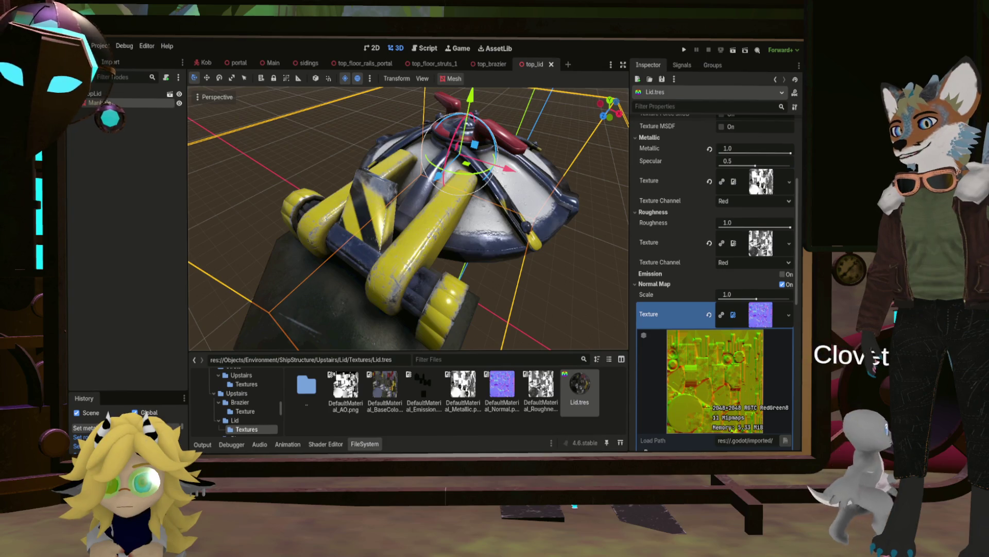
pyautogui.moveTo(412, 217); pyautogui.dragTo(421, 213, button='right')
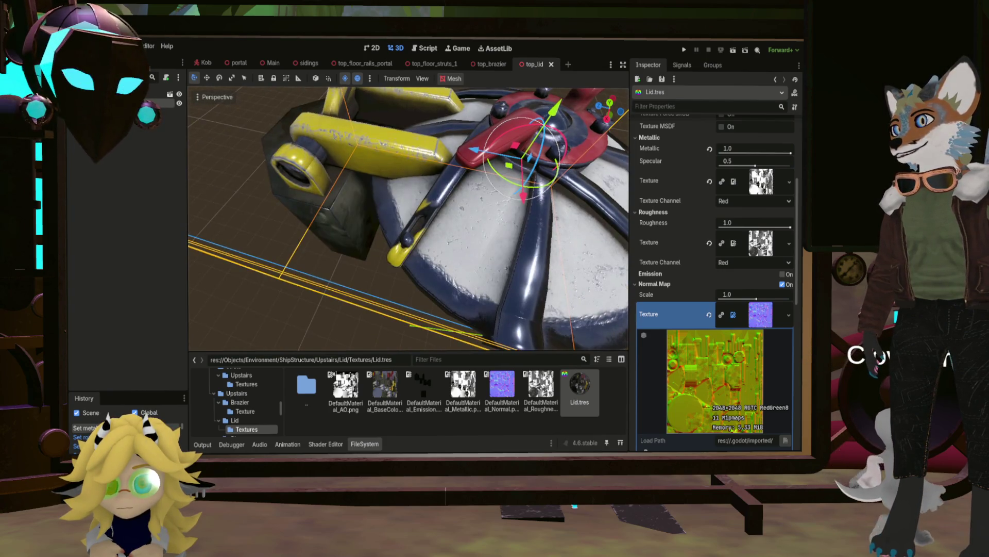
pyautogui.moveTo(408, 216)
pyautogui.mouseDown(button='middle')
pyautogui.moveTo(392, 201)
pyautogui.moveTo(404, 215)
pyautogui.moveTo(376, 203)
pyautogui.moveTo(396, 206)
pyautogui.moveTo(386, 185)
pyautogui.moveTo(396, 227)
pyautogui.moveTo(376, 247)
pyautogui.mouseUp(button='middle')
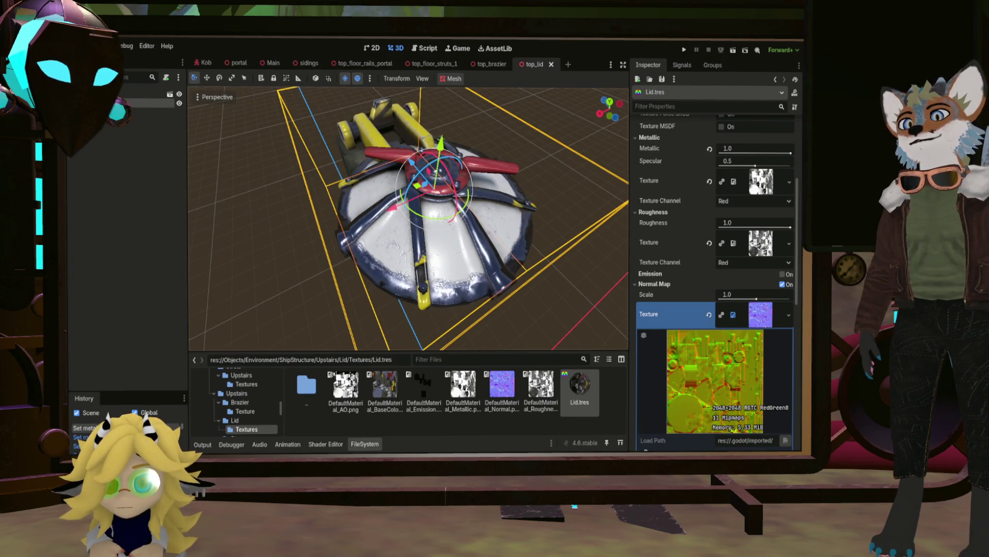
pyautogui.moveTo(407, 216)
pyautogui.mouseDown(button='middle')
pyautogui.moveTo(387, 206)
pyautogui.moveTo(397, 222)
pyautogui.moveTo(366, 237)
pyautogui.moveTo(397, 222)
pyautogui.moveTo(387, 227)
pyautogui.mouseUp(button='middle')
pyautogui.scroll(5, 407, 216)
pyautogui.press('f')
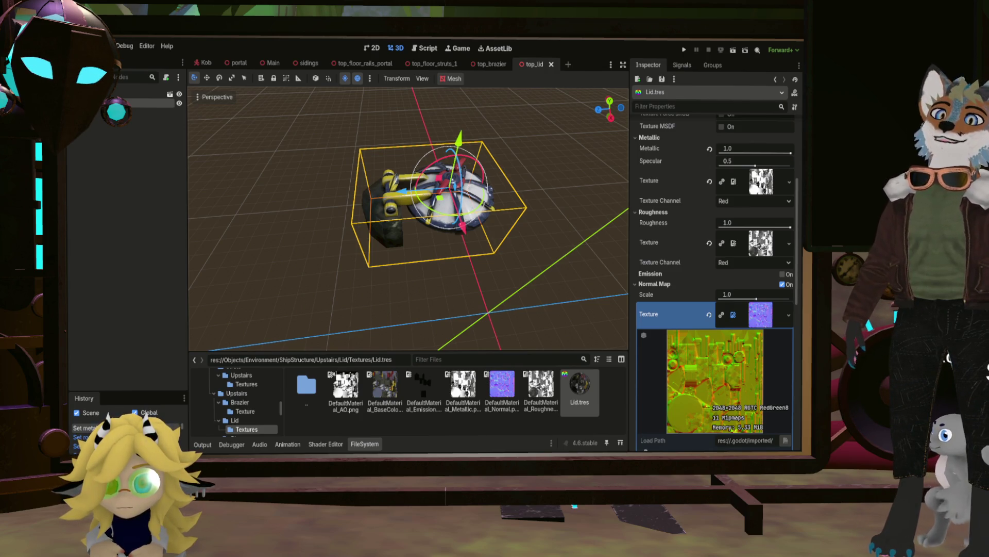
pyautogui.scroll(-5, 476, 239)
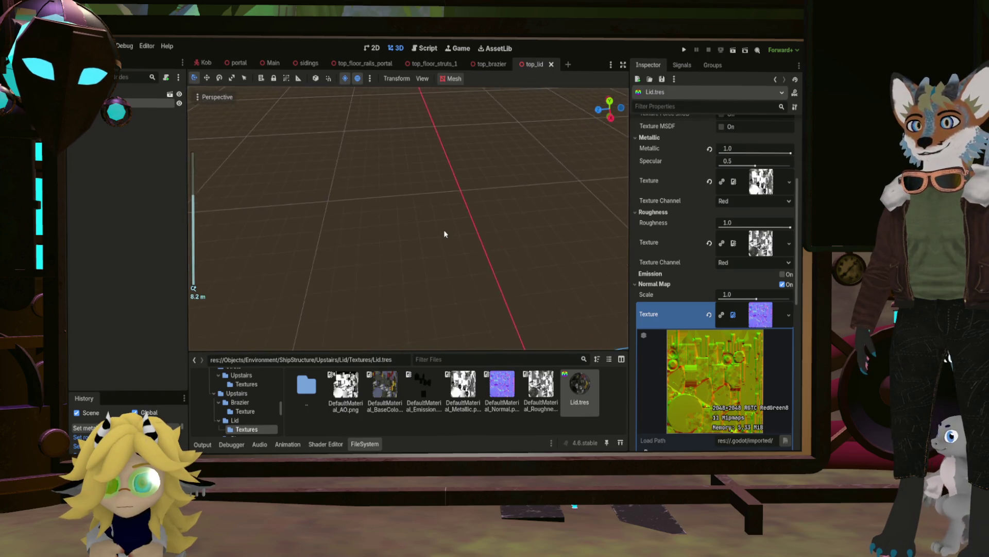
pyautogui.scroll(5, 443, 229)
pyautogui.scroll(5, 444, 231)
# Reposition the lid mesh, then clear the Roughness texture so it shows <empty>.
pyautogui.press('g')
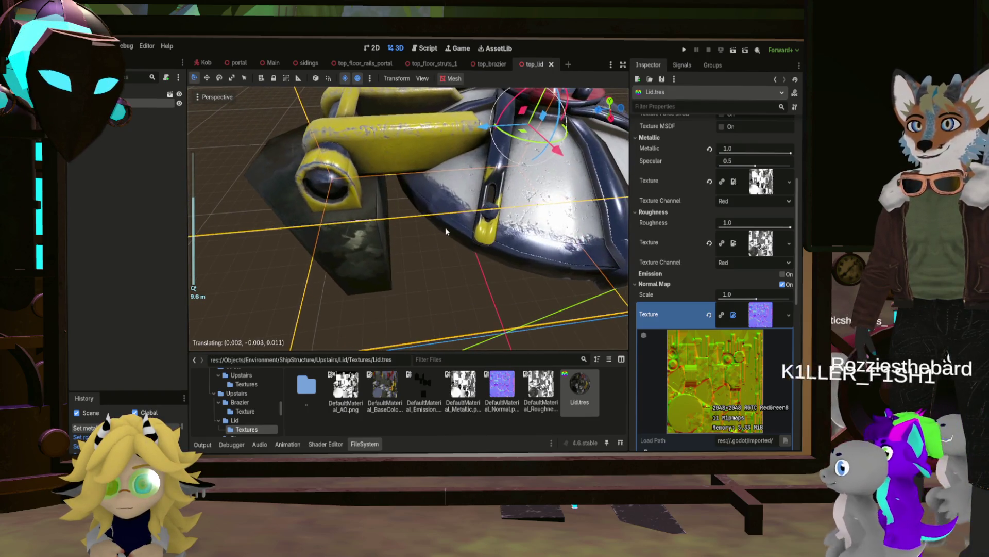
pyautogui.click(382, 258)
pyautogui.scroll(-5, 459, 250)
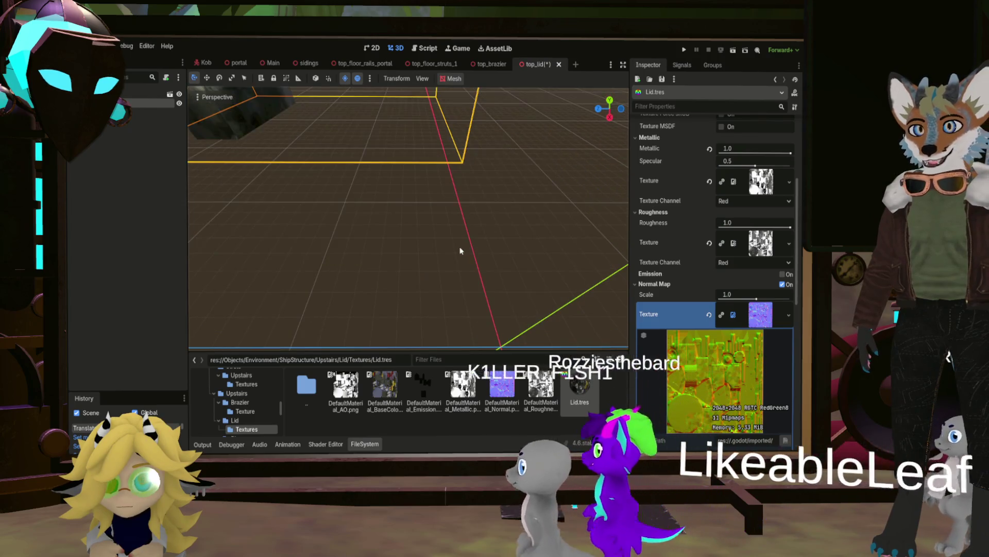
pyautogui.scroll(5, 407, 199)
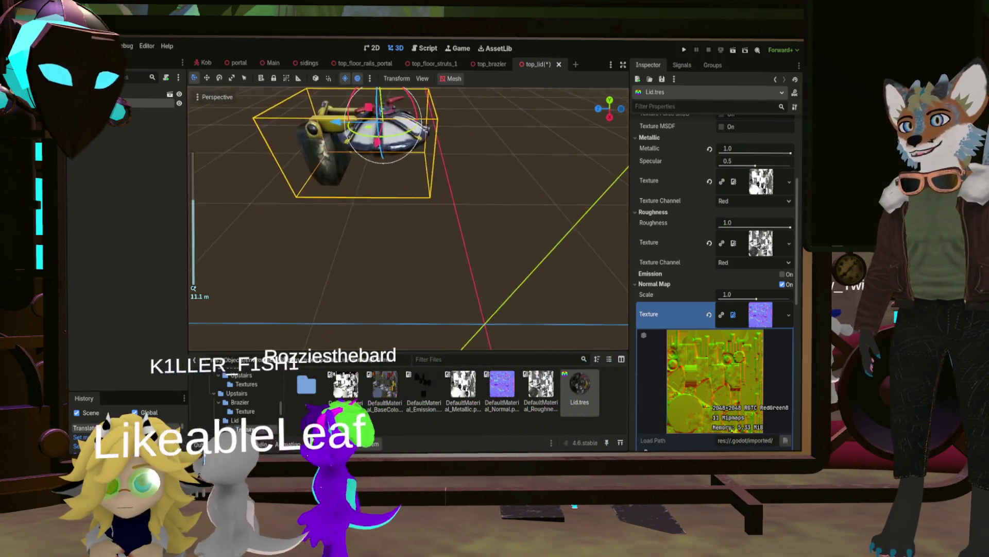
pyautogui.scroll(5, 412, 206)
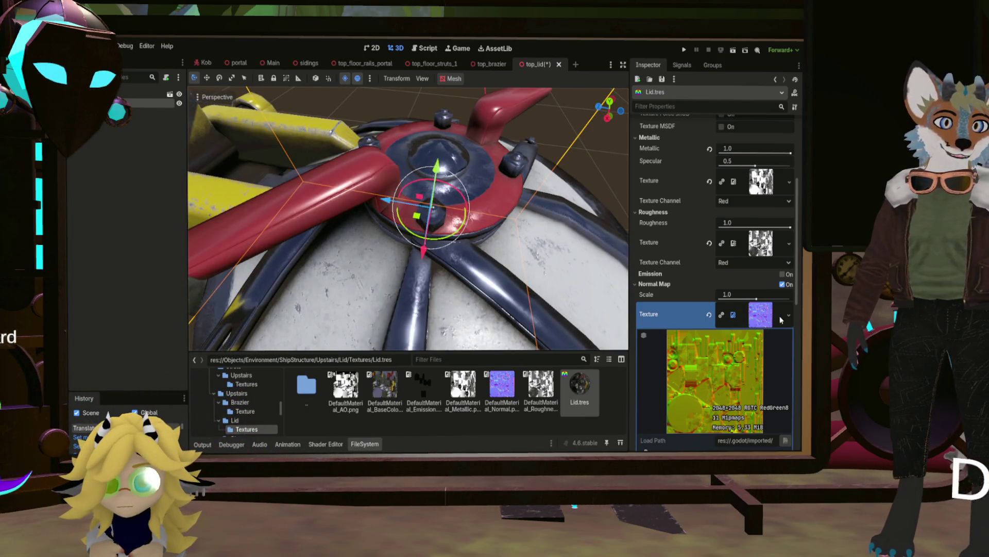
pyautogui.scroll(-10, 495, 234)
pyautogui.scroll(5, 494, 234)
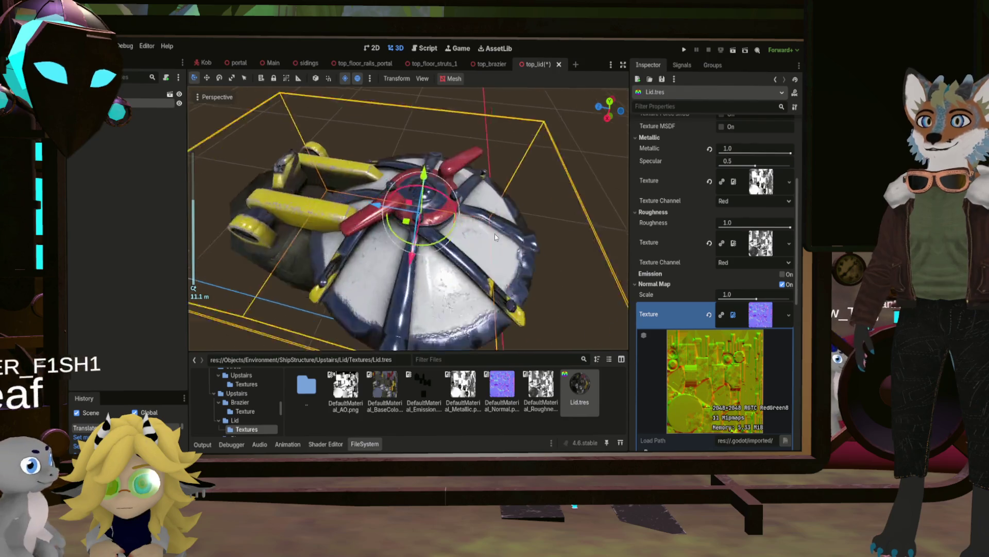
pyautogui.scroll(-3, 495, 234)
pyautogui.click(709, 242)
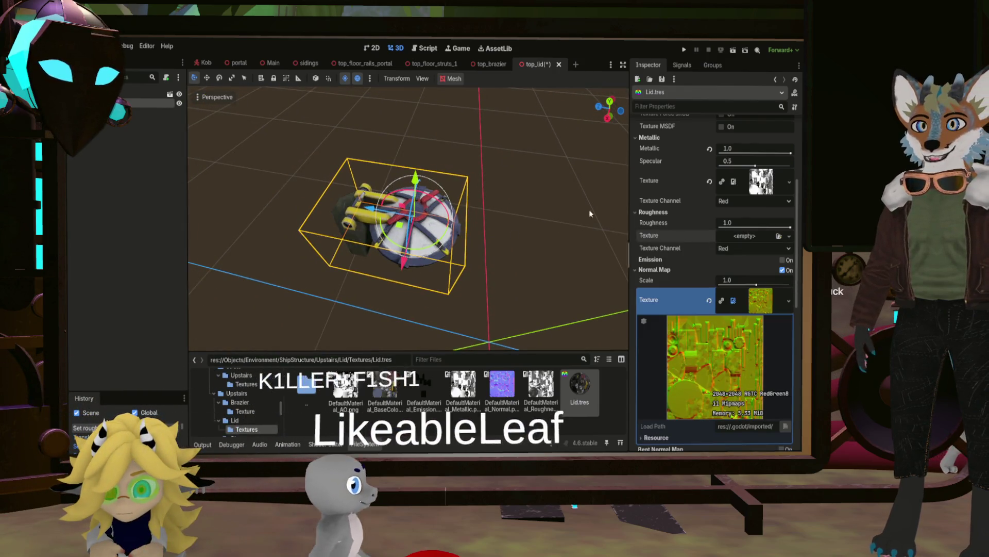
# Lower the Lid.tres roughness to 0.59 and orbit to check the lid's shading.
pyautogui.scroll(5, 589, 209)
pyautogui.scroll(-5, 442, 223)
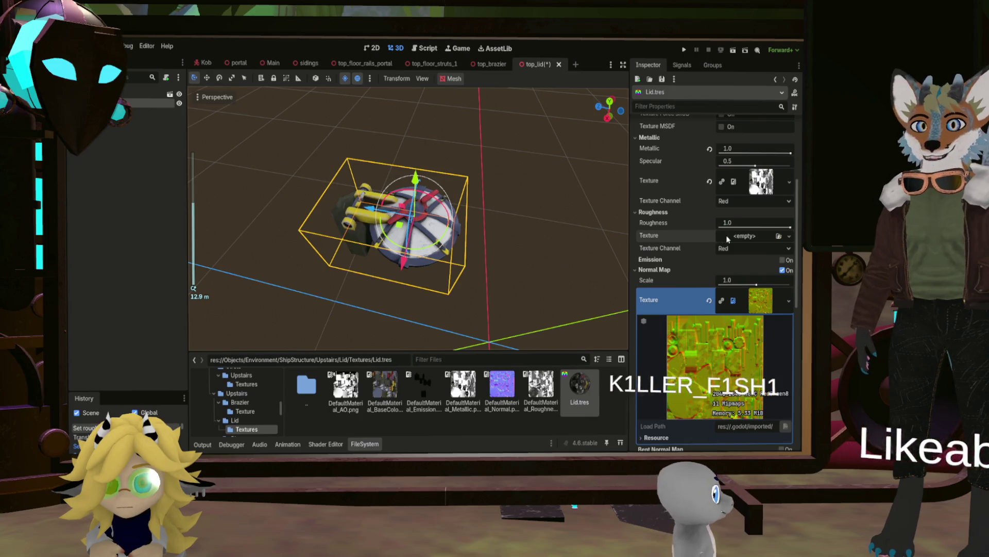
pyautogui.moveTo(790, 226); pyautogui.dragTo(763, 227)
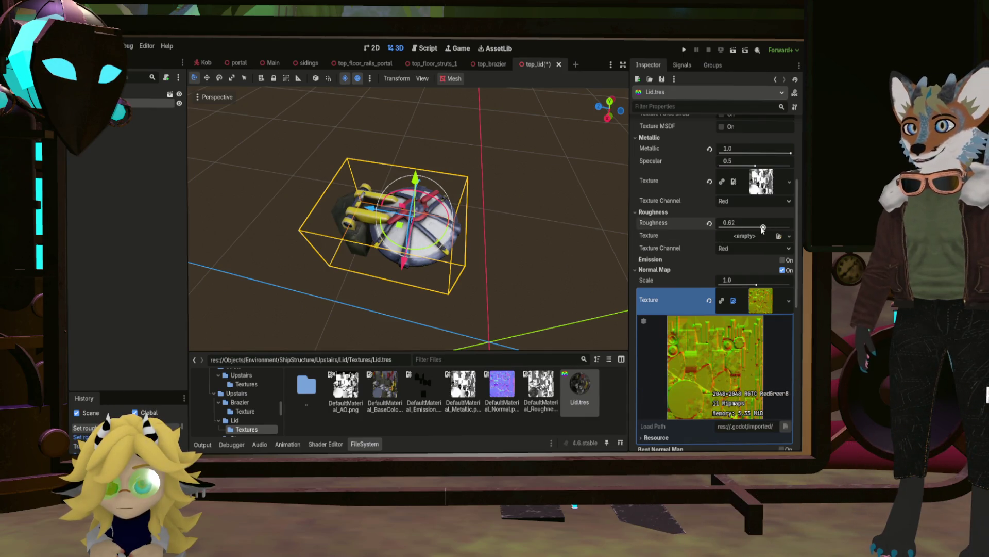
pyautogui.scroll(10, 489, 227)
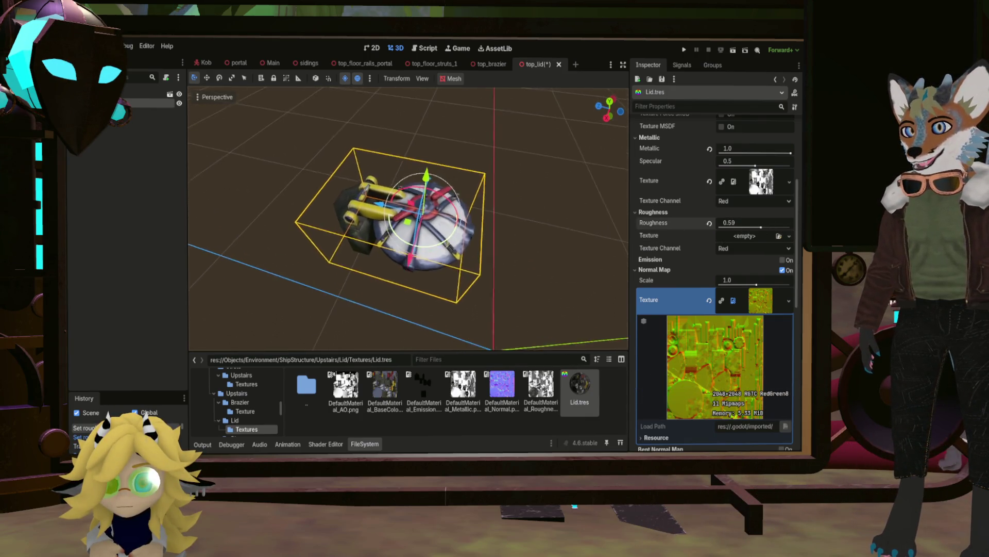
pyautogui.moveTo(407, 216)
pyautogui.mouseDown(button='middle')
pyautogui.moveTo(360, 232)
pyautogui.moveTo(381, 217)
pyautogui.moveTo(392, 222)
pyautogui.mouseUp(button='middle')
# Save the top_lid scene and switch to the Main scene.
pyautogui.scroll(-5, 381, 216)
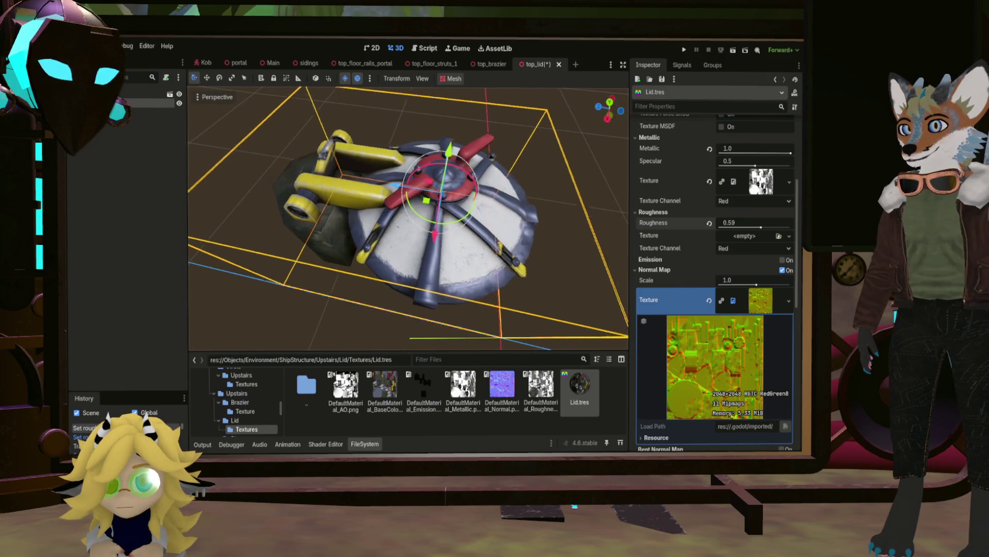
pyautogui.scroll(4, 407, 217)
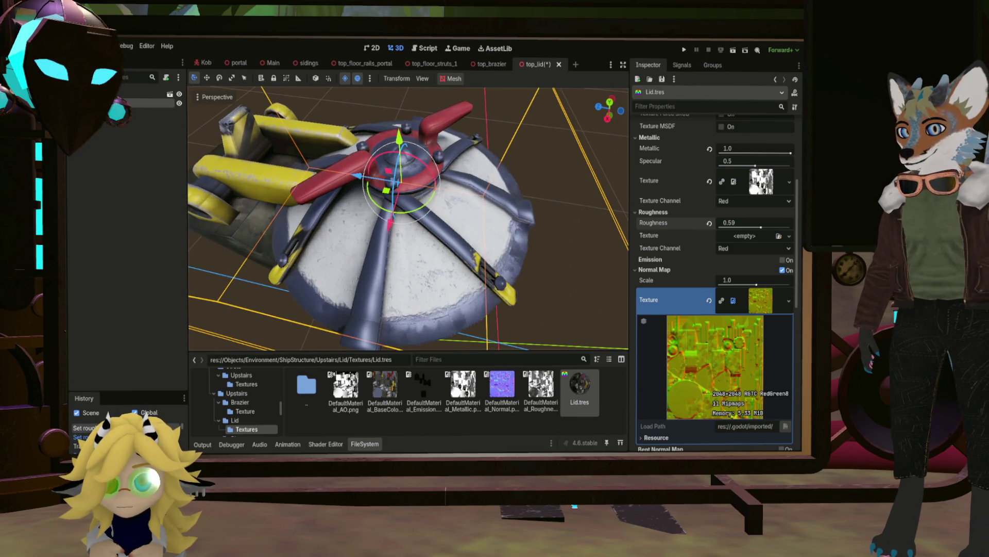
pyautogui.hotkey('ctrl', 's')
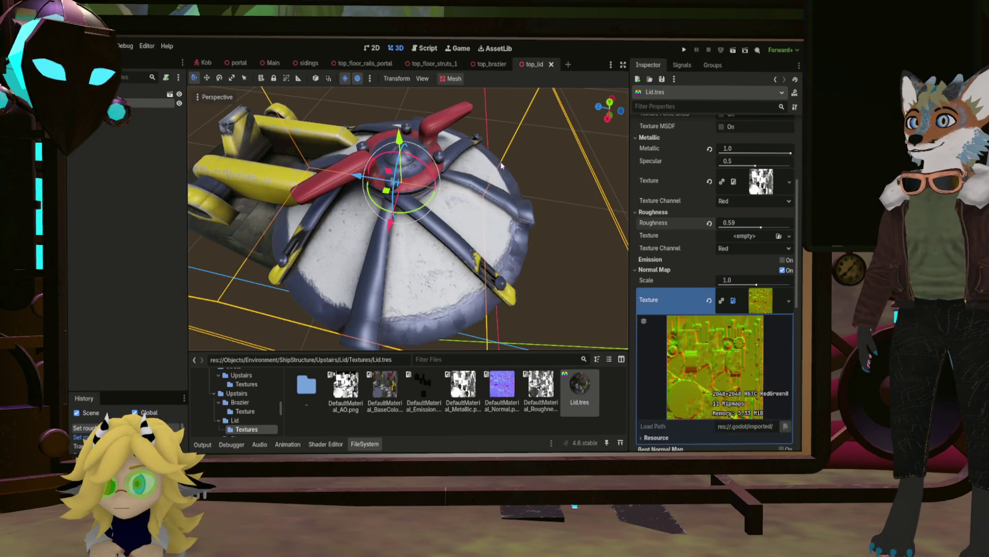
pyautogui.click(270, 63)
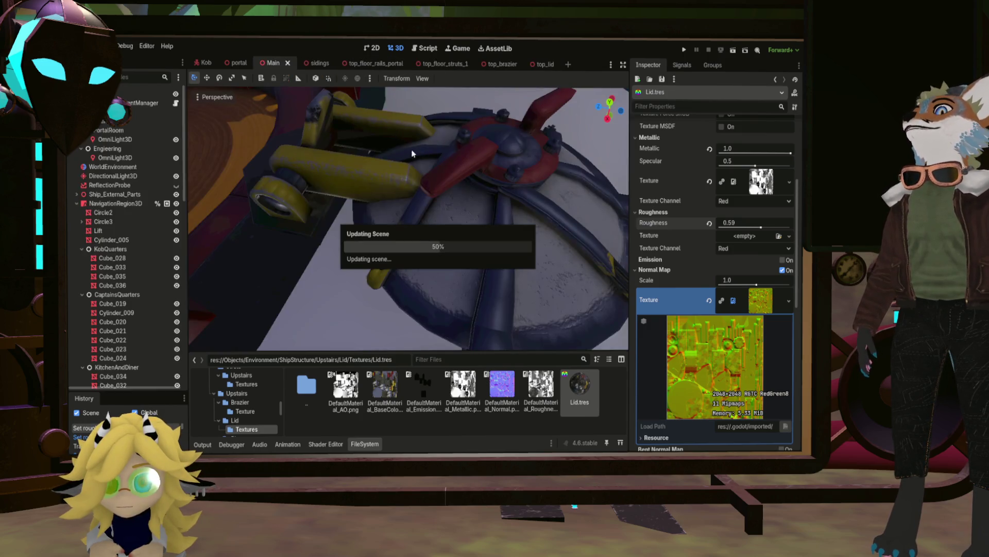
# Nudge TopFloor about 0.6 units along Z in Main, then return to top_lid.
pyautogui.scroll(-6, 422, 183)
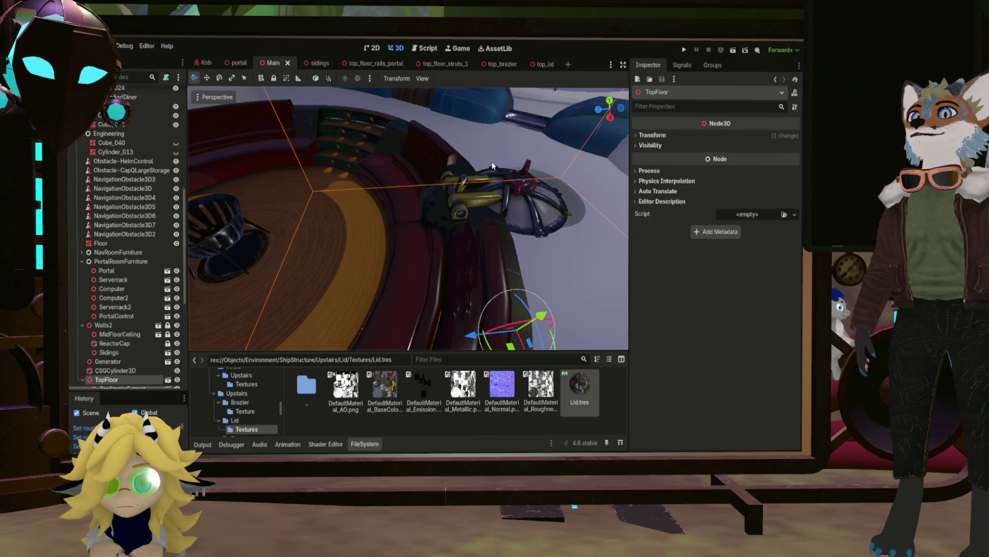
pyautogui.moveTo(472, 340); pyautogui.dragTo(462, 335)
pyautogui.moveTo(461, 335); pyautogui.dragTo(461, 276, button='middle')
pyautogui.scroll(-4, 460, 276)
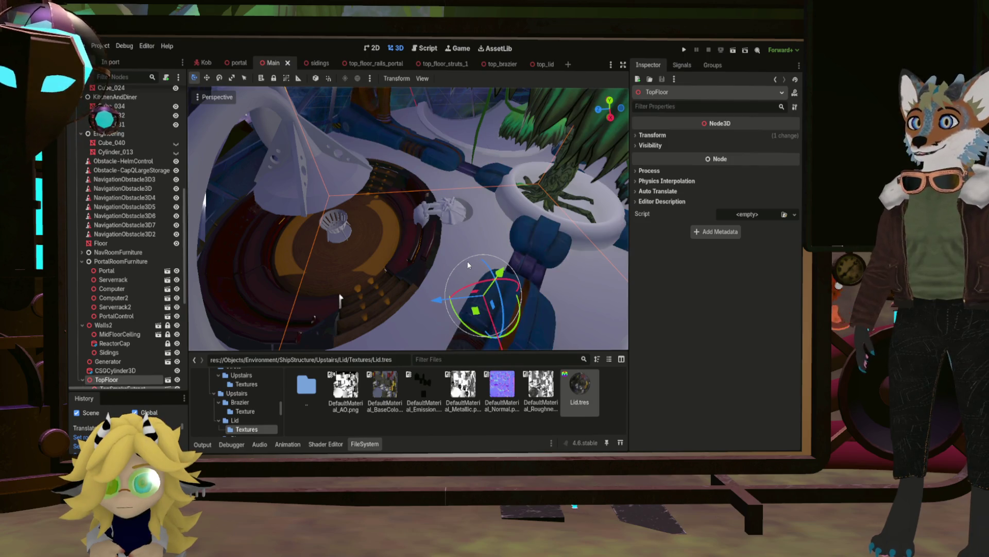
pyautogui.scroll(-4, 468, 261)
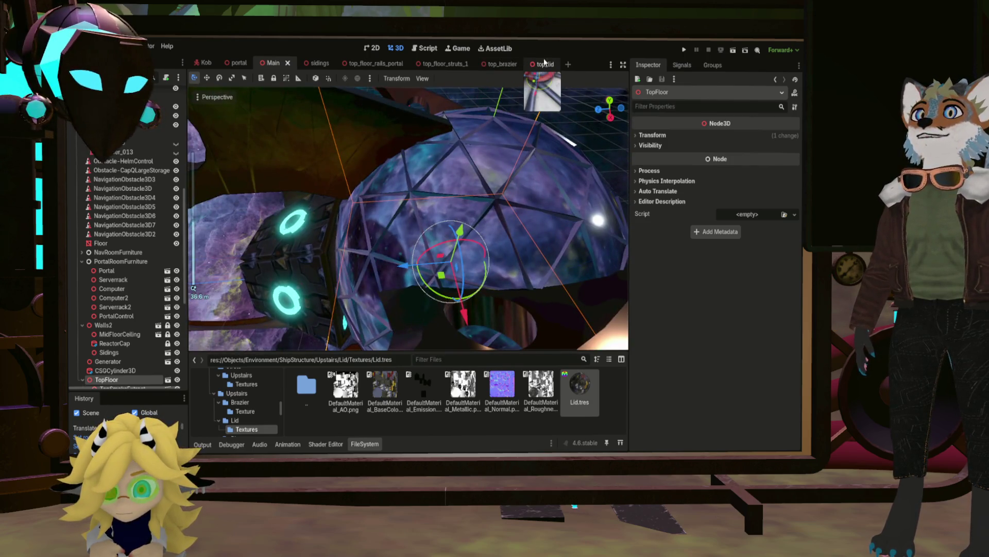
pyautogui.click(544, 64)
pyautogui.scroll(-5, 474, 215)
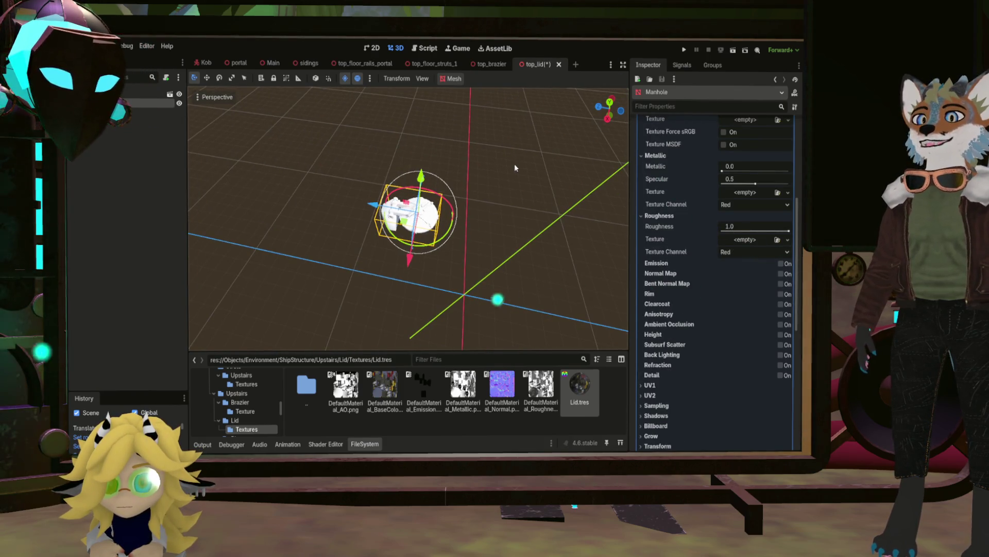
# Select Lid.tres and assign the BaseColor texture as its Albedo texture.
pyautogui.scroll(3, 515, 166)
pyautogui.press('f')
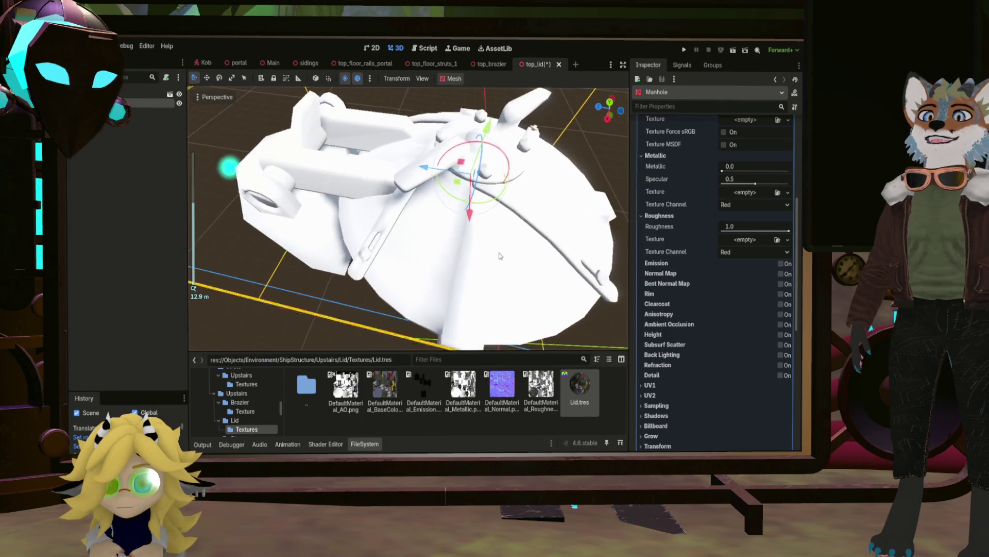
pyautogui.scroll(4, 709, 238)
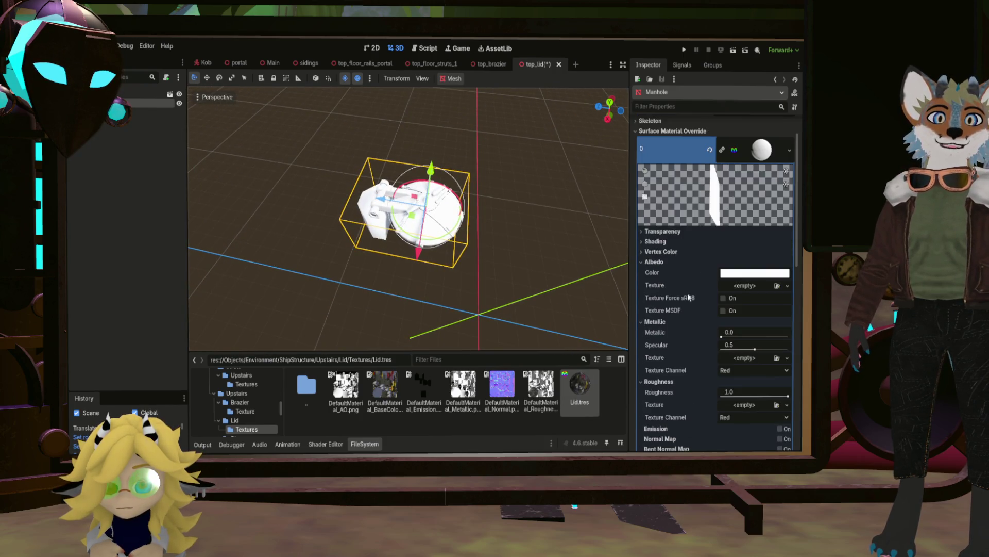
pyautogui.scroll(1, 688, 297)
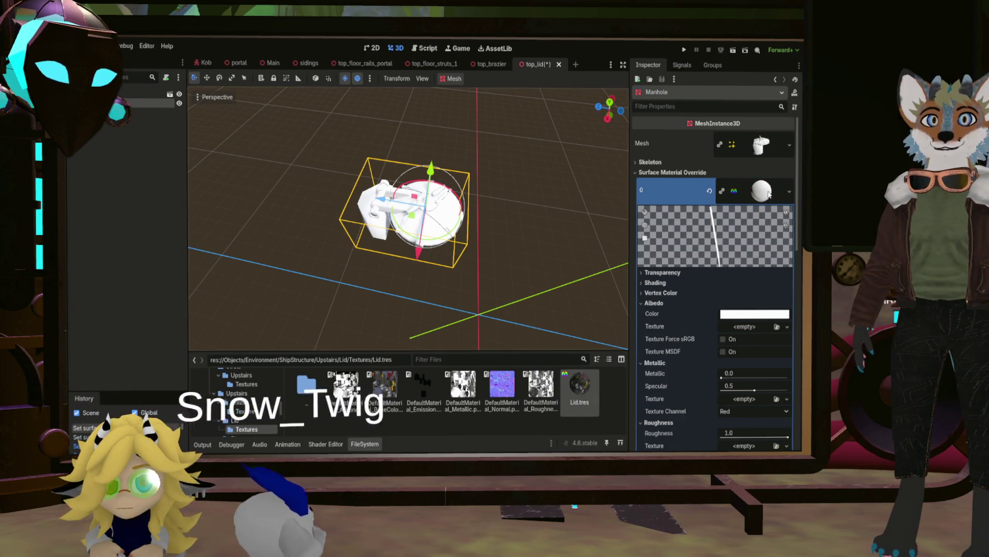
pyautogui.click(581, 387)
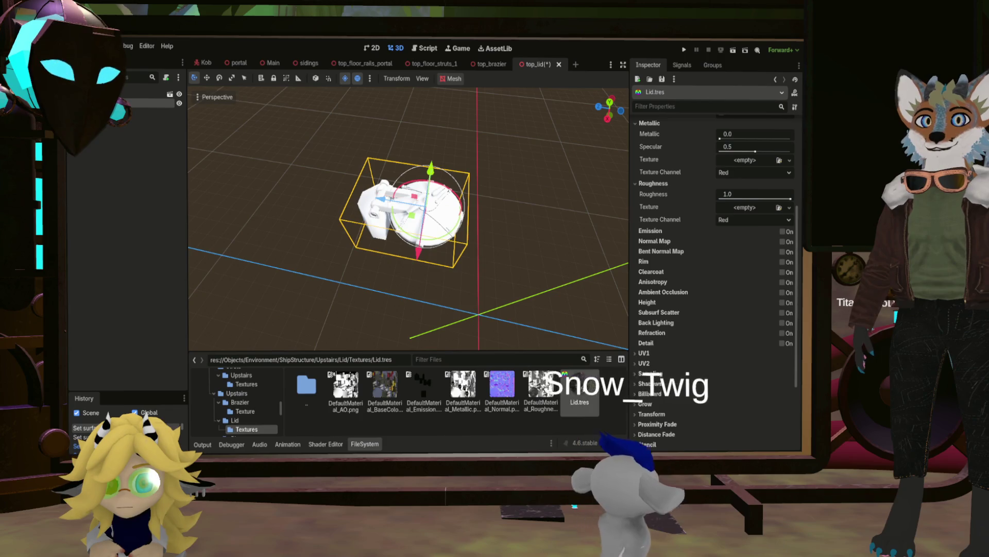
pyautogui.moveTo(385, 386)
pyautogui.mouseDown()
pyautogui.moveTo(618, 289)
pyautogui.moveTo(752, 253)
pyautogui.mouseUp()
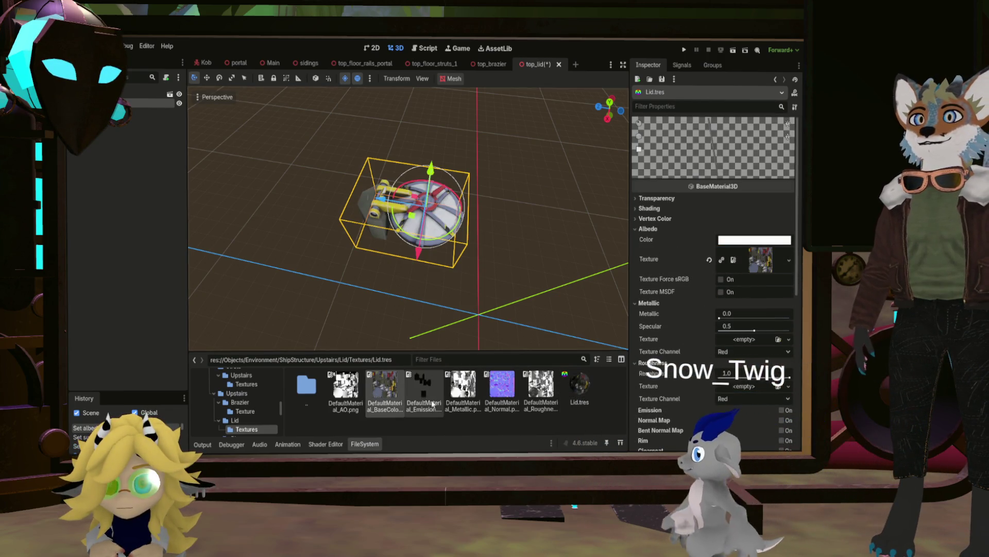
# Enable Normal Map with the Normal texture and assign the Metallic texture at metallic 1.0.
pyautogui.scroll(-5, 726, 309)
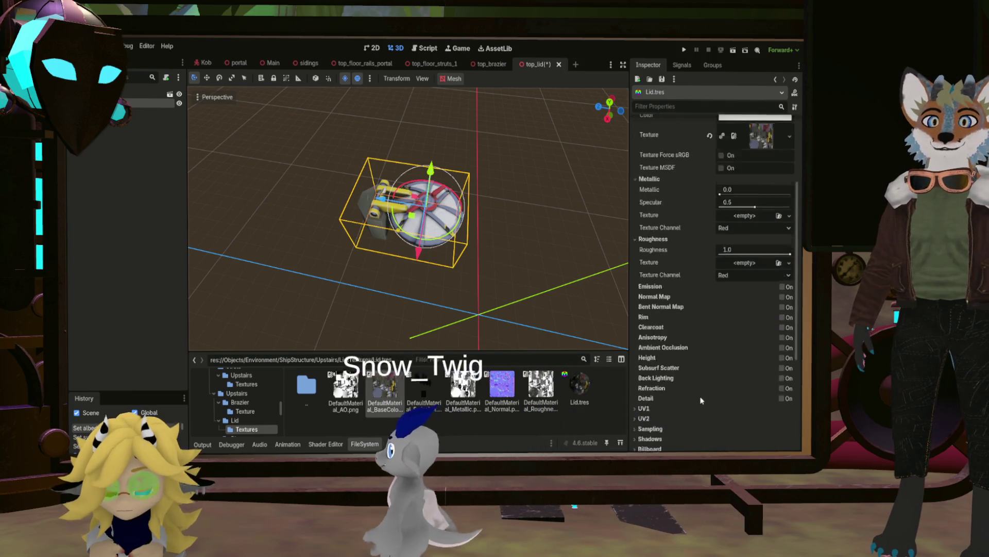
pyautogui.click(783, 256)
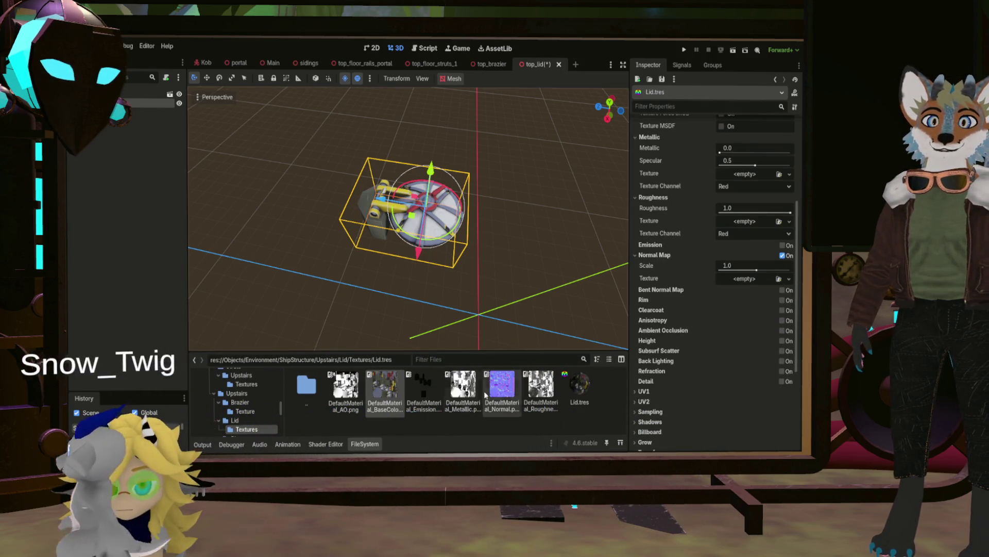
pyautogui.moveTo(486, 395); pyautogui.dragTo(738, 283)
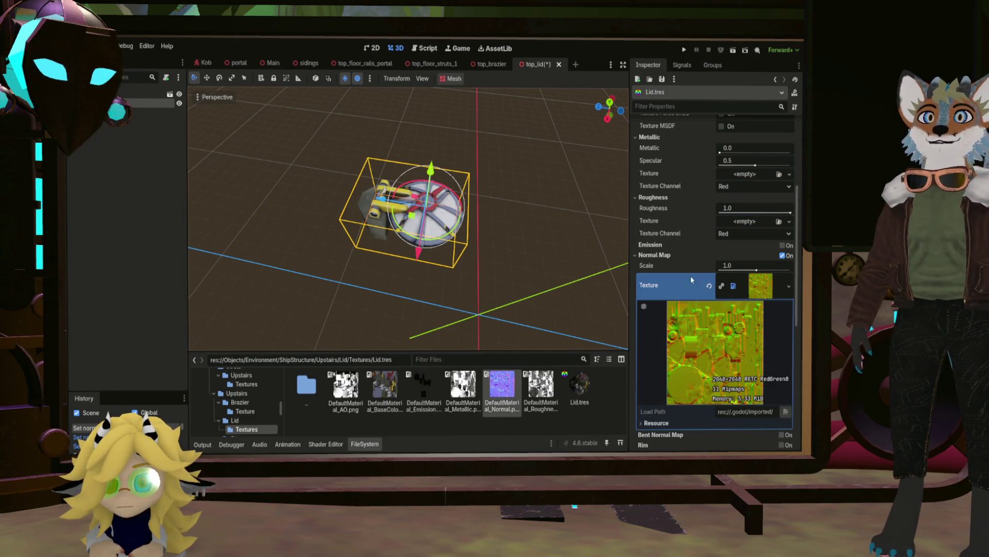
pyautogui.scroll(1, 690, 279)
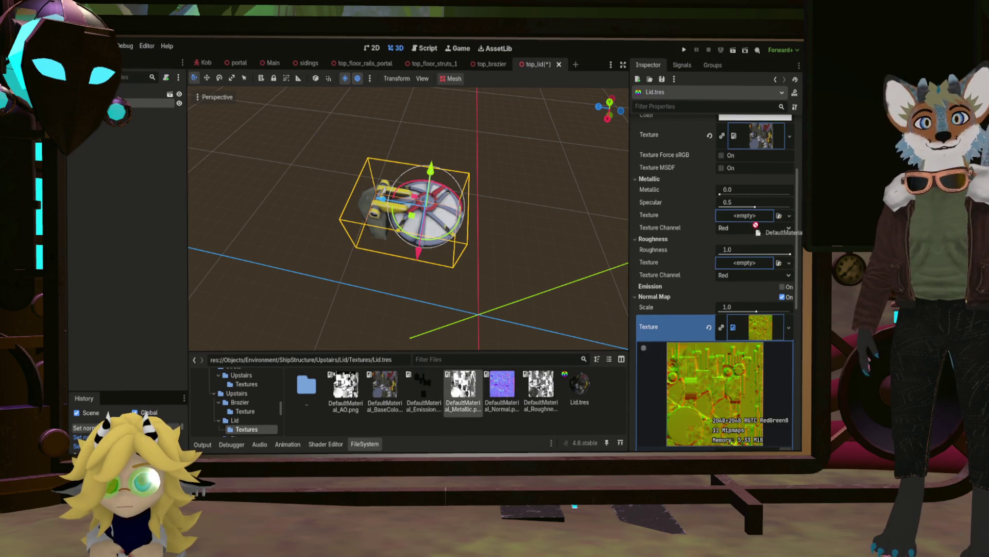
pyautogui.moveTo(751, 220); pyautogui.dragTo(751, 220)
pyautogui.scroll(-3, 710, 263)
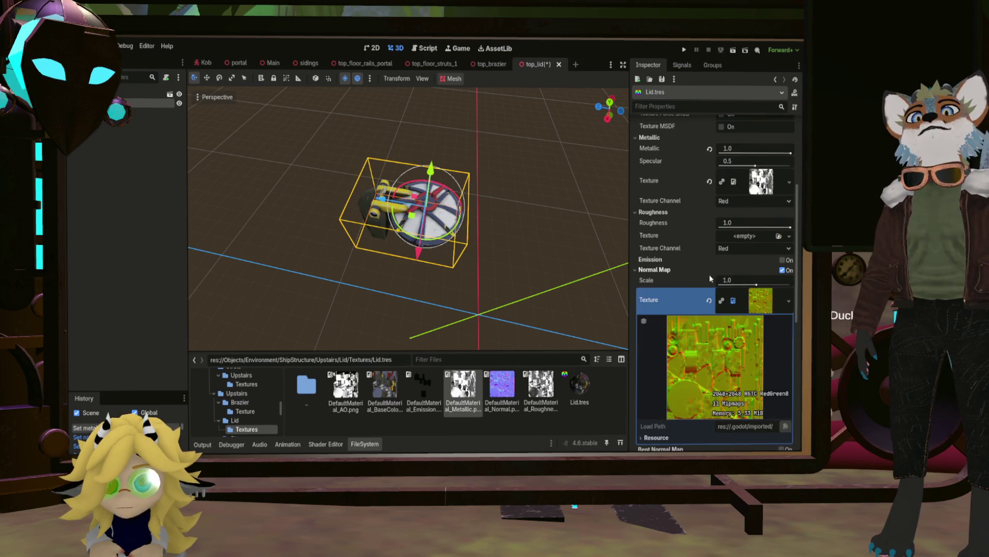
# Orbit around the lid to inspect its look with roughness 0.69.
pyautogui.scroll(3, 722, 279)
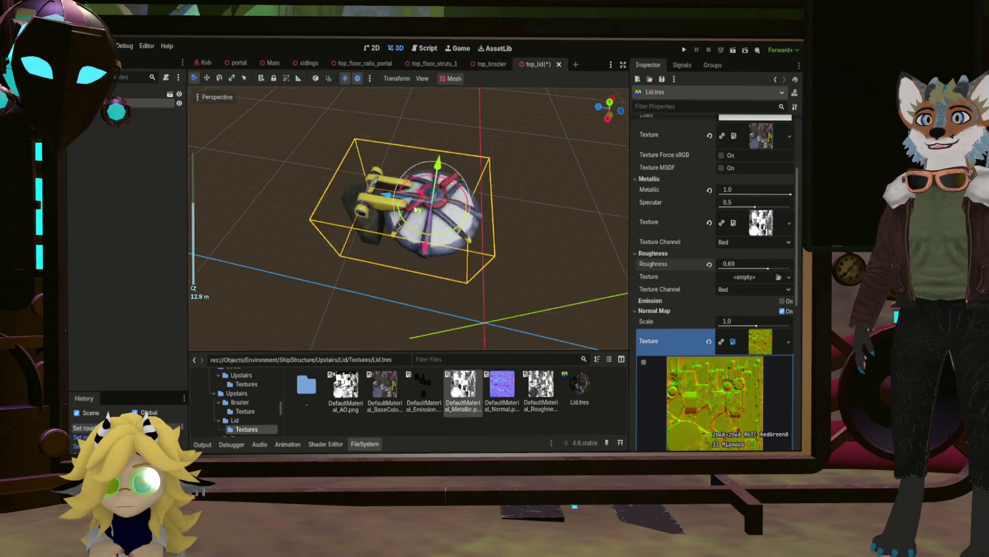
pyautogui.scroll(5, 450, 228)
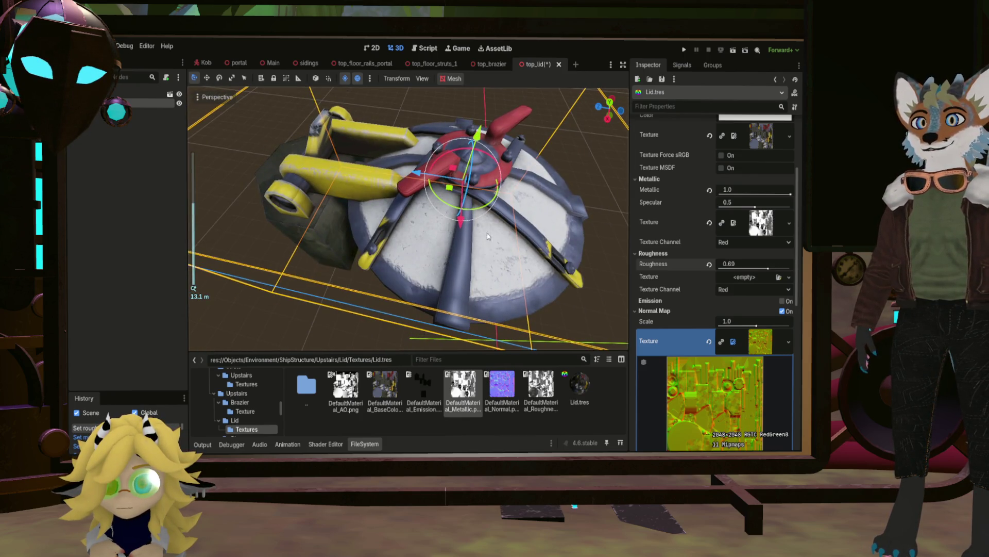
pyautogui.moveTo(488, 236); pyautogui.dragTo(448, 230, button='middle')
pyautogui.scroll(-5, 448, 229)
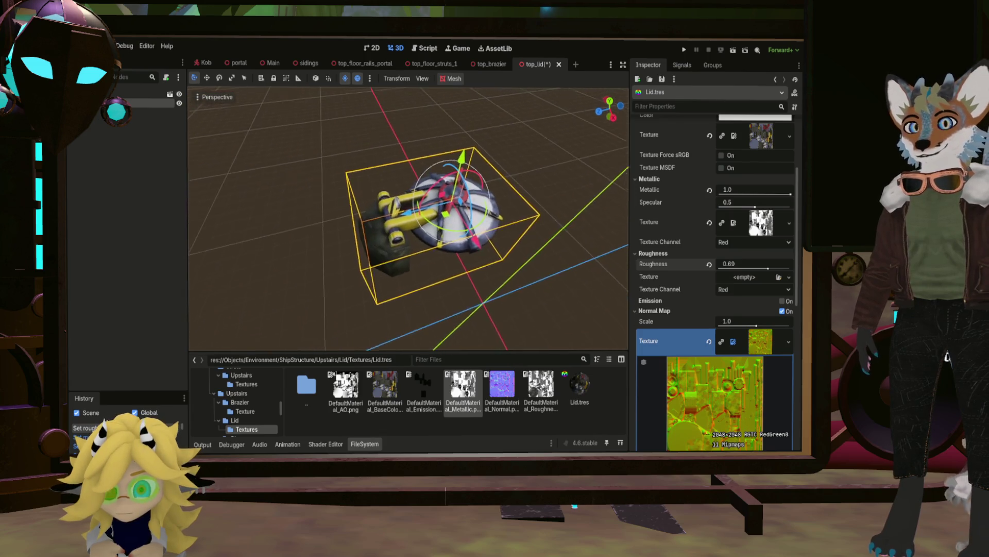
pyautogui.scroll(-10, 753, 264)
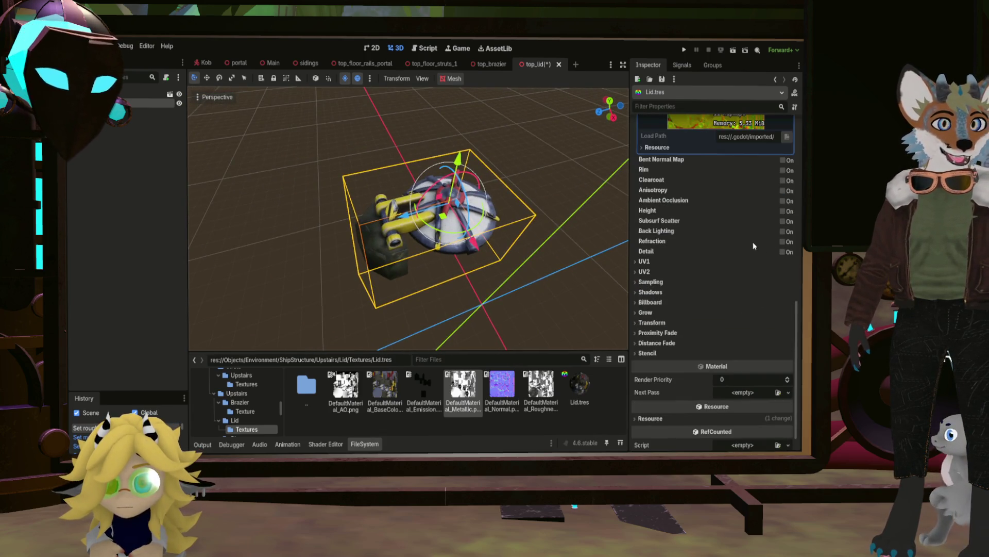
# Enable ambient occlusion with DefaultMaterial_AO.png, save top_lid, and open Main.
pyautogui.click(783, 201)
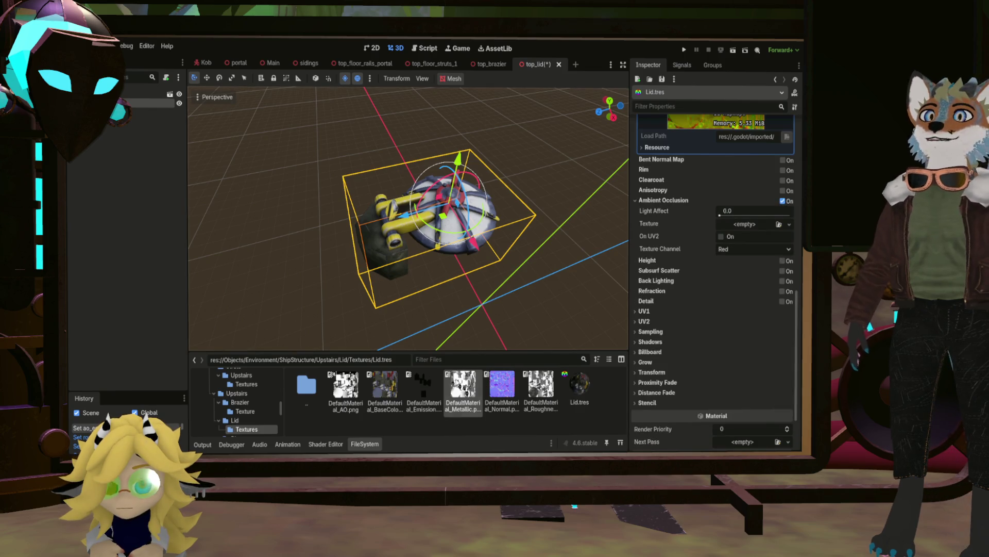
pyautogui.moveTo(346, 387)
pyautogui.mouseDown()
pyautogui.moveTo(567, 289)
pyautogui.moveTo(754, 227)
pyautogui.mouseUp()
pyautogui.hotkey('ctrl', 's')
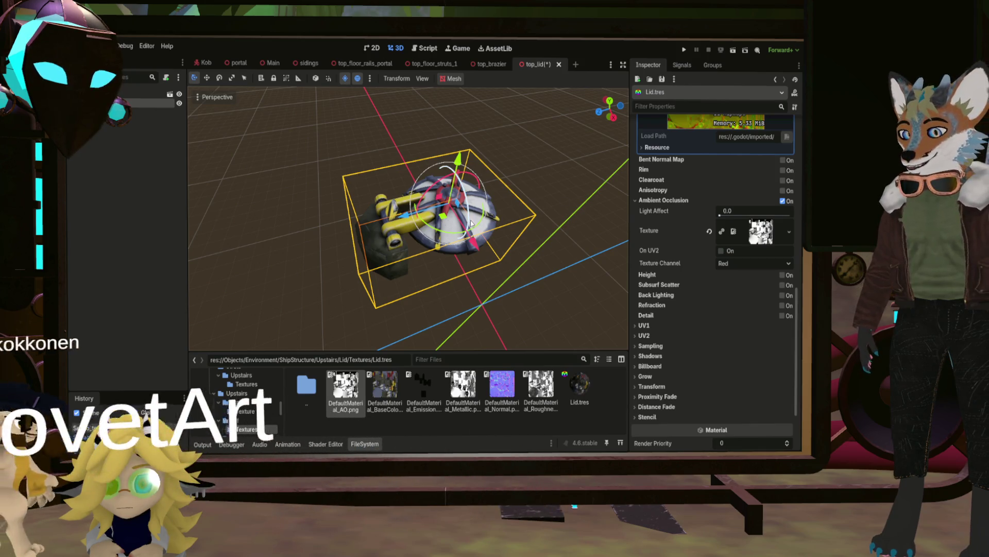
pyautogui.click(271, 66)
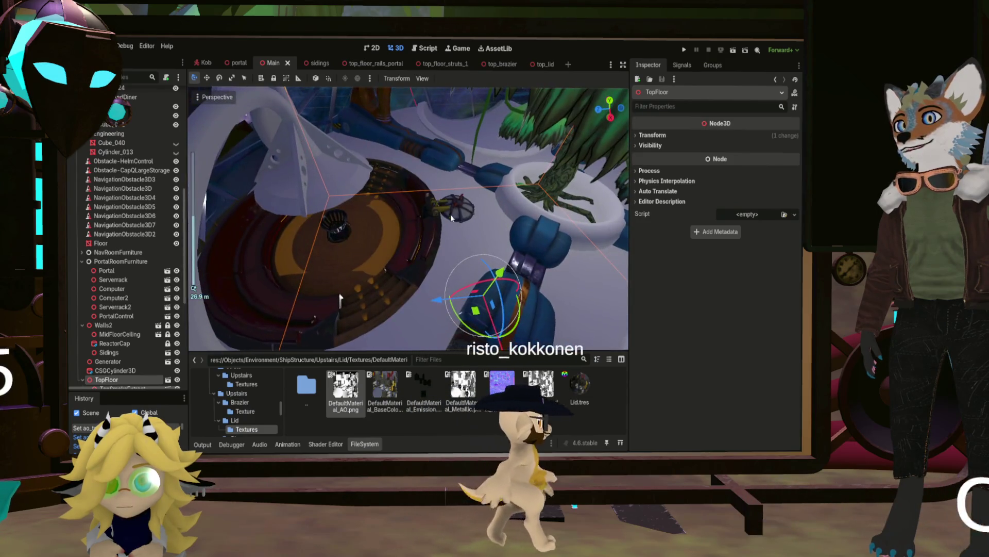
# Fly the camera to the hatch lid in the ship level and save Main.
pyautogui.moveTo(450, 215); pyautogui.dragTo(451, 214, button='right')
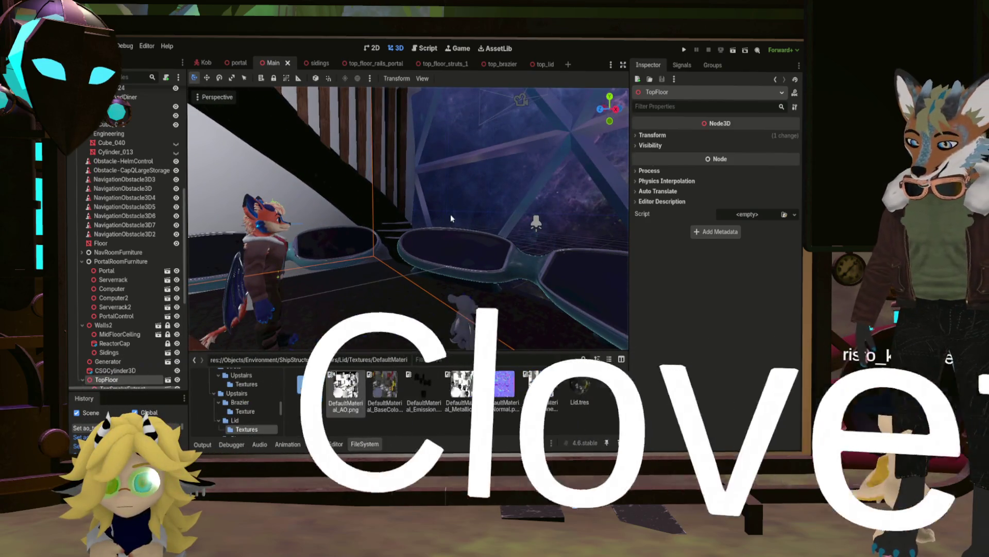
pyautogui.hotkey('ctrl', 's')
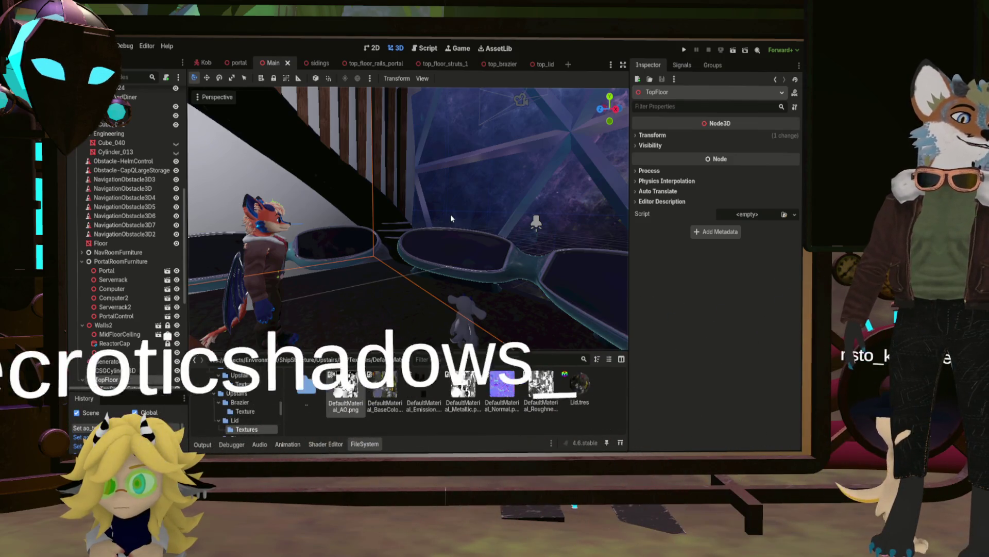